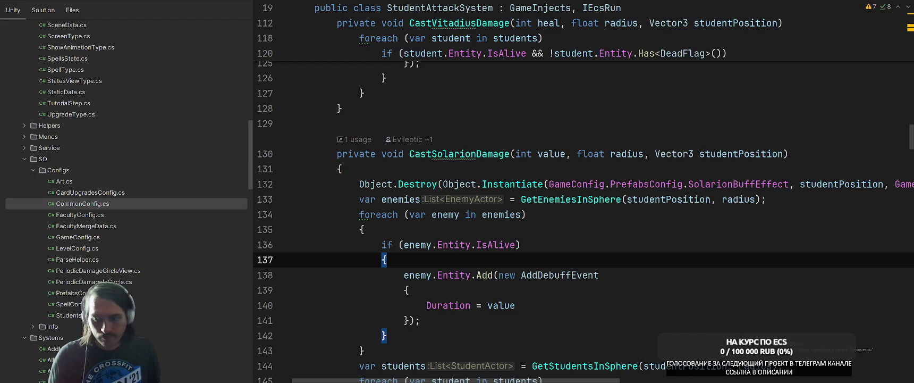
Switch from Rider to the Miro board showing the faculty upgrade-cards task
key("alt+Tab")
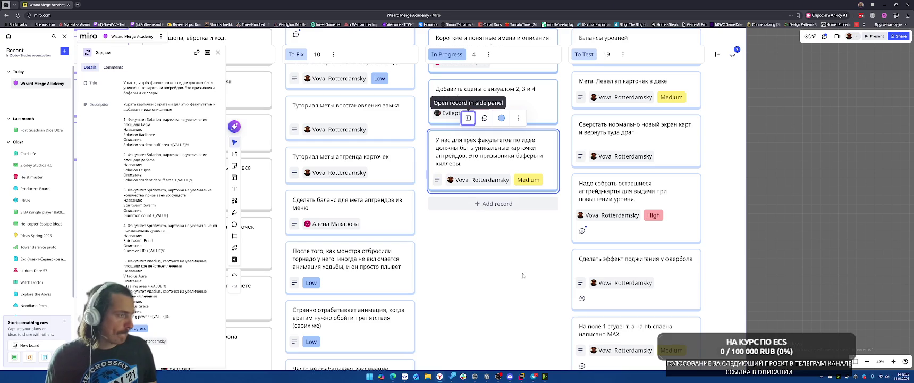
Read through the descriptions of the two Solarion upgrade cards in the task panel
left_click(160, 127)
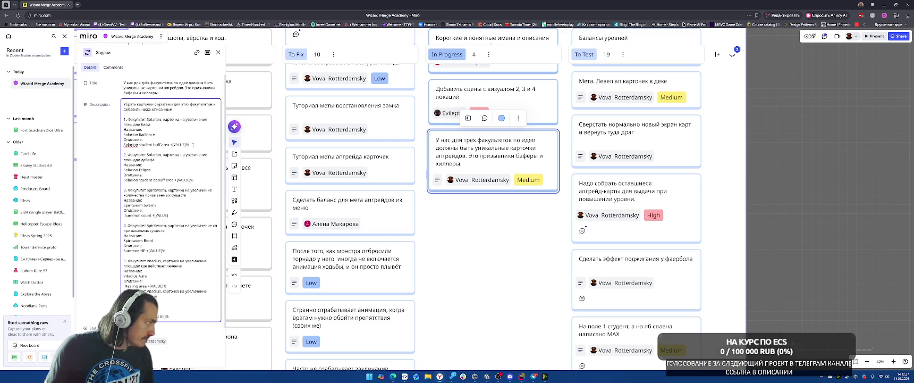
mouse_move(139, 134)
left_mouse_down()
mouse_move(190, 144)
mouse_move(121, 123)
left_mouse_up()
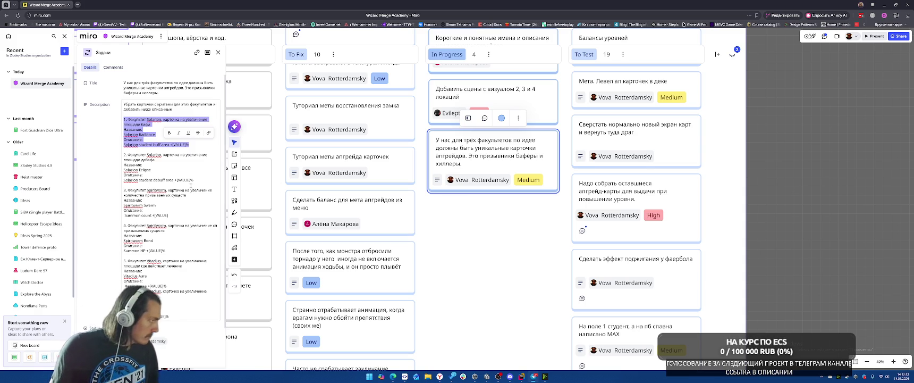
left_click(203, 182)
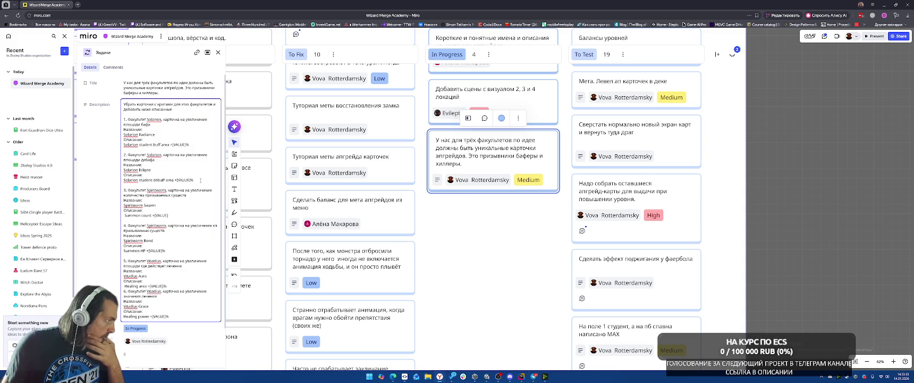
mouse_move(200, 180)
left_mouse_down()
mouse_move(125, 144)
mouse_move(124, 154)
left_mouse_up()
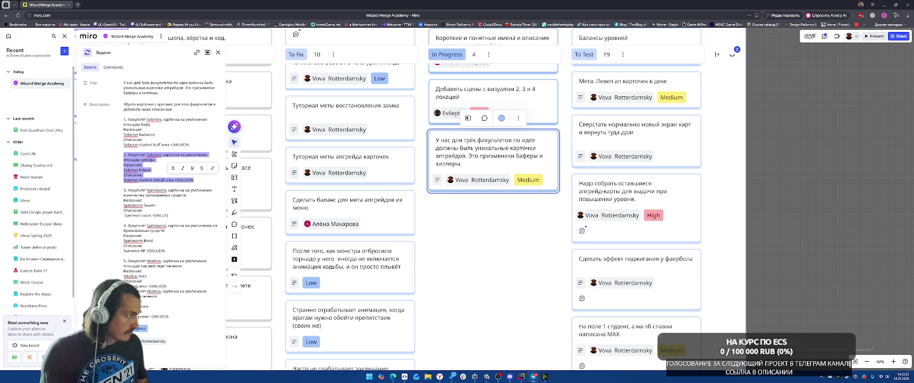
left_click(170, 170)
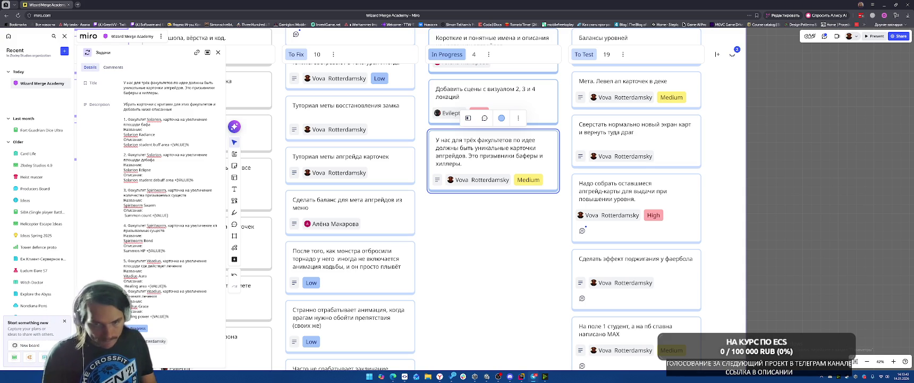
Read the Spiritwarm summon card's Summon count description, then bring up the Unity editor
left_click(189, 216)
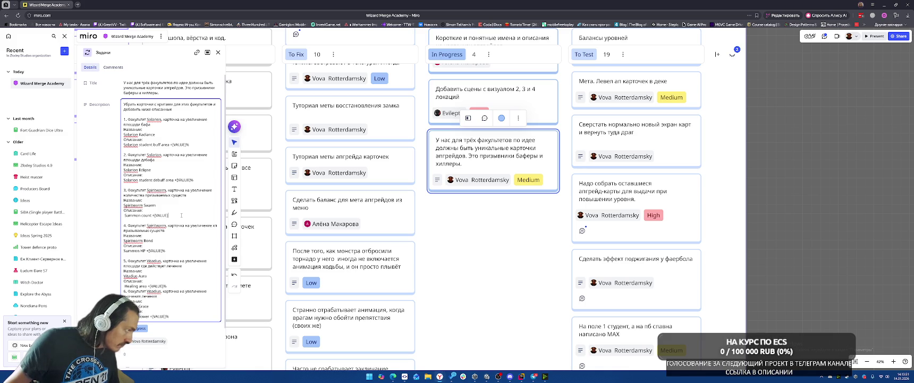
mouse_move(181, 216)
left_mouse_down()
mouse_move(94, 198)
mouse_move(106, 183)
mouse_move(123, 190)
left_mouse_up()
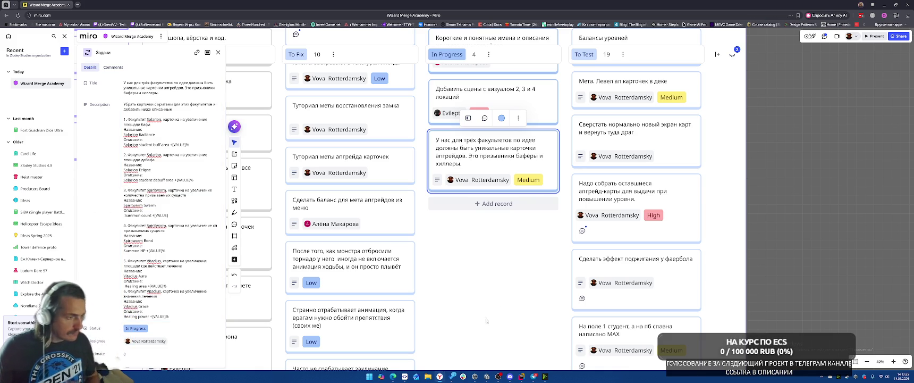
left_click(487, 377)
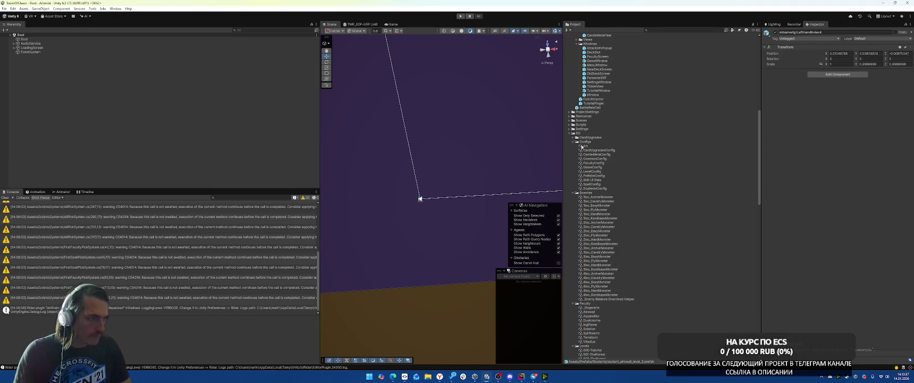
Inspect Solarion_StudentMoveSpeed's Value From Level and Upgrade Type, then open its CardUpgradeInfo script
left_click(574, 137)
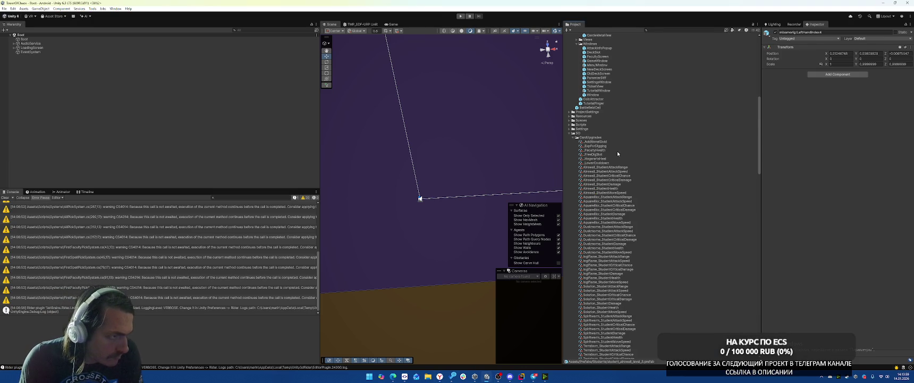
scroll(648, 162, "down", 10)
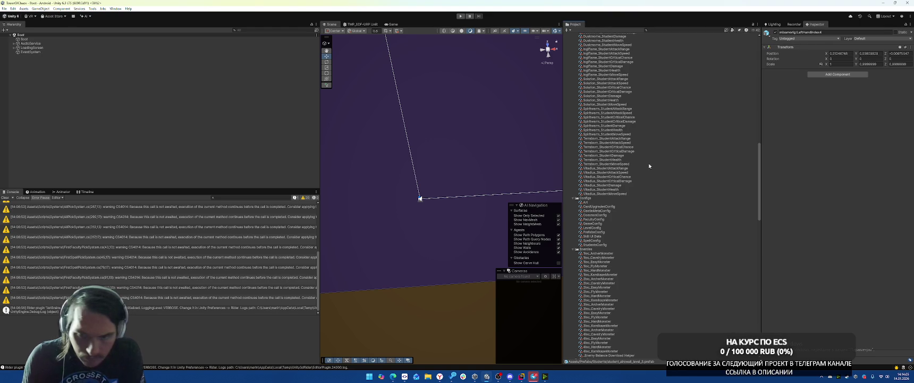
scroll(649, 166, "up", 8)
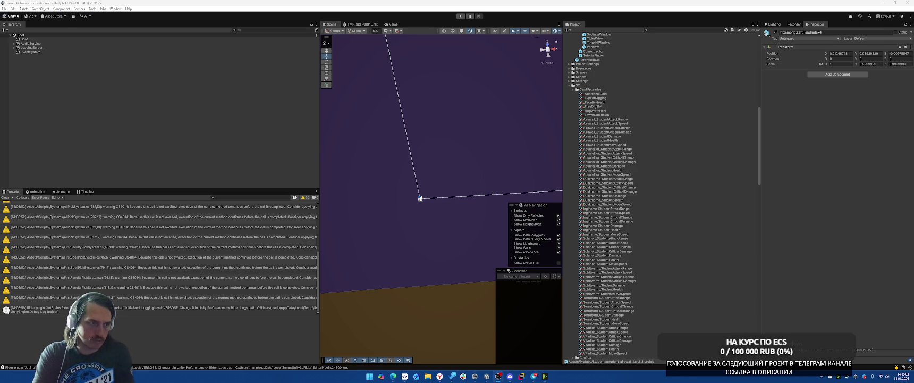
scroll(691, 175, "down", 5)
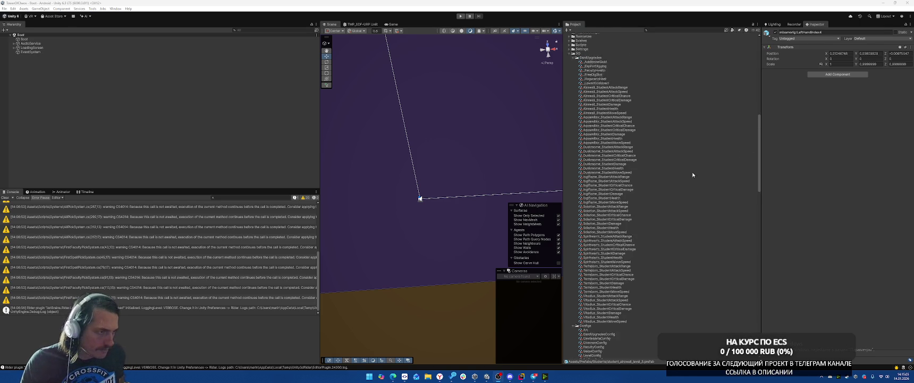
left_click(619, 201)
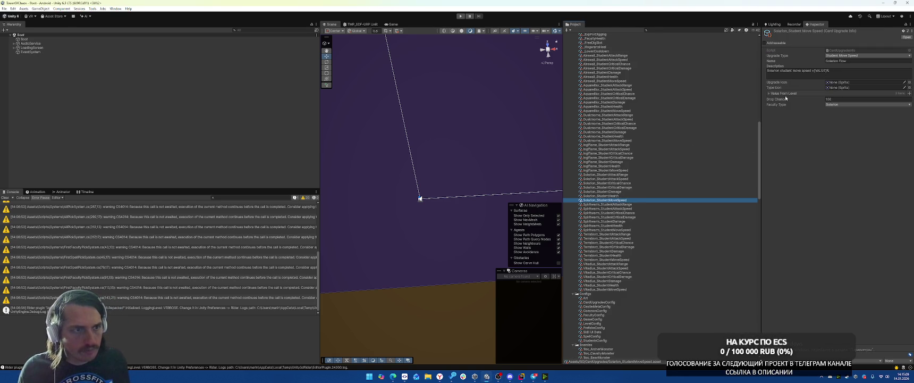
left_click(787, 94)
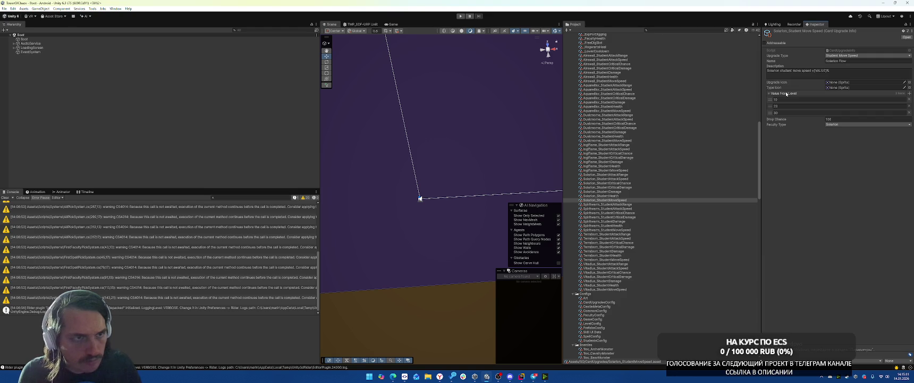
left_click(845, 56)
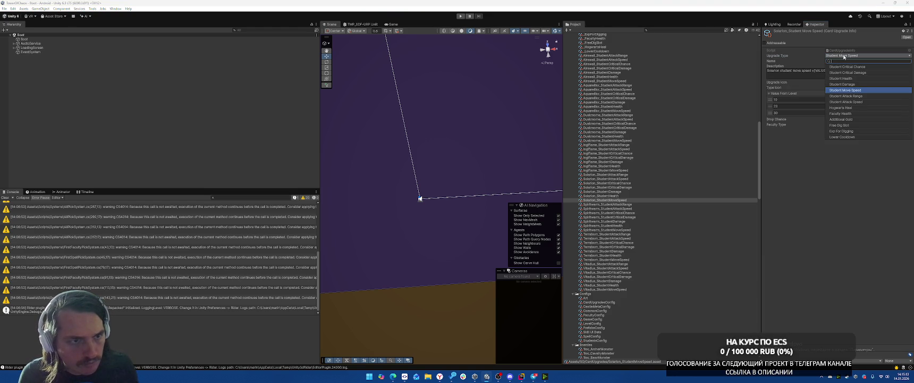
double_click(845, 50)
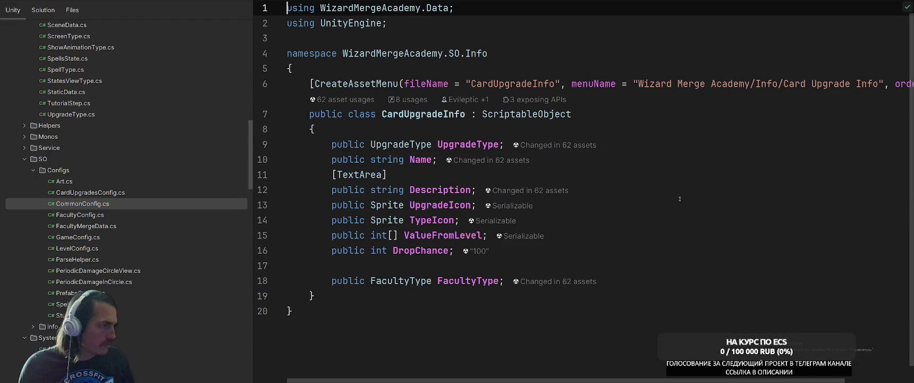
Open the UpgradeType enum and add SummonCount after LowerCooldown
left_click(473, 190)
left_click(398, 144)
left_click(399, 144, "ctrl")
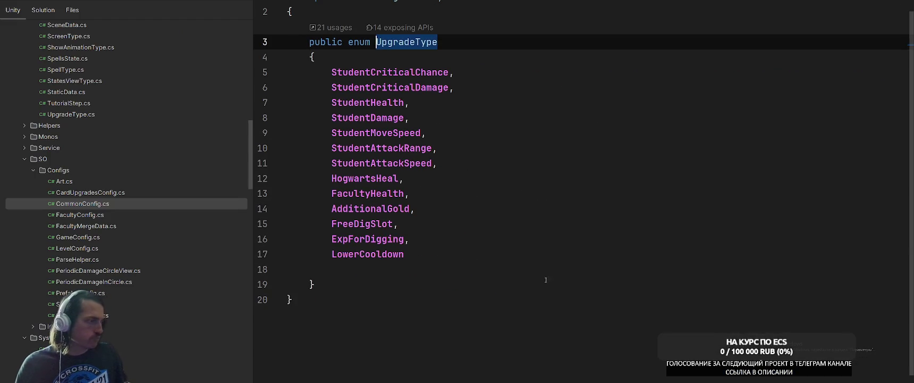
left_click(613, 253)
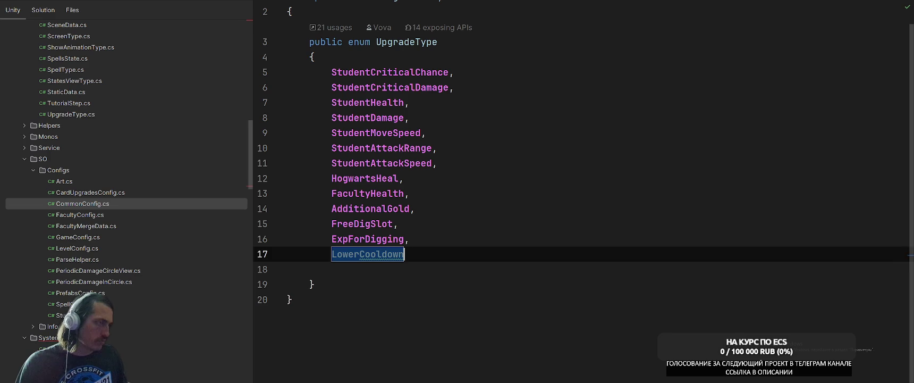
type(",")
key("Return")
type("S")
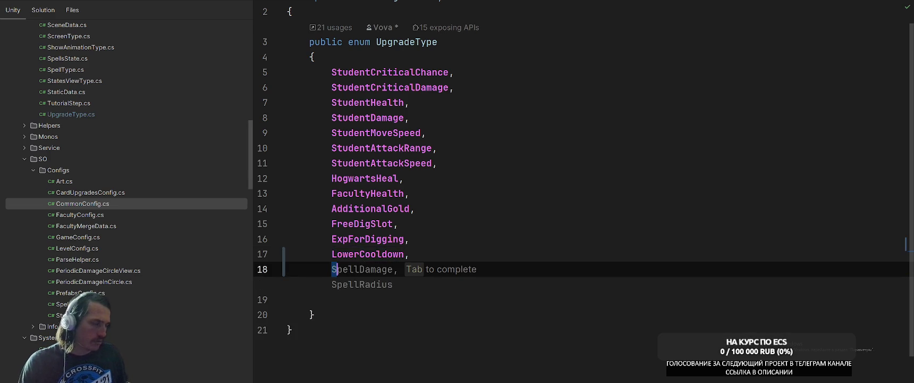
type("ummonCo")
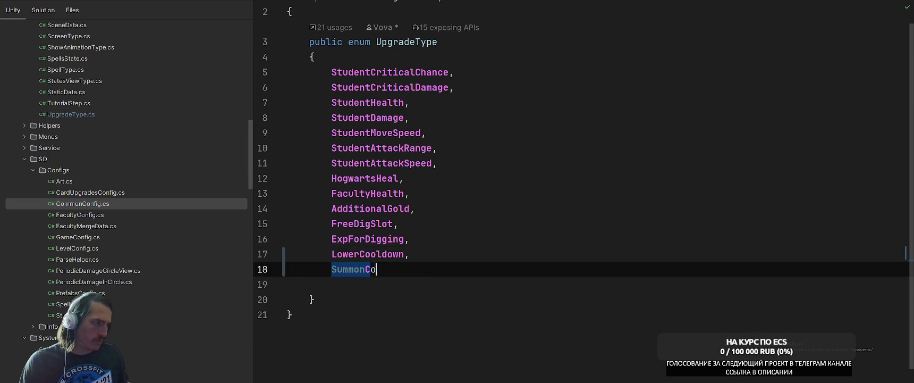
type("unt,")
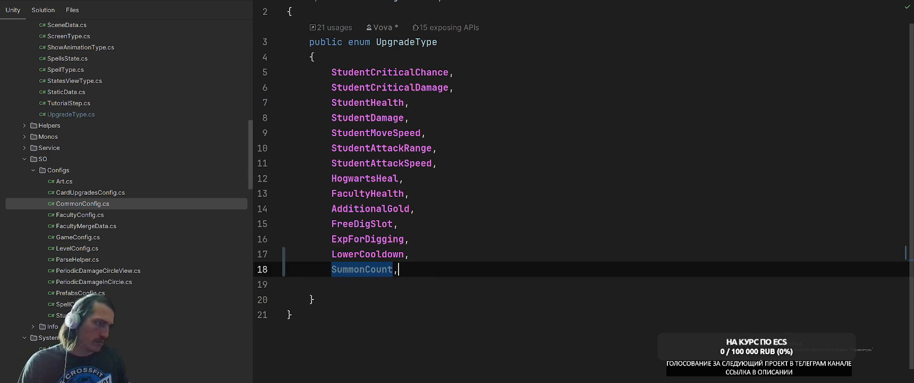
key("Return")
Check the task board, then add SummonHp as the next enum entry
key("alt+Tab")
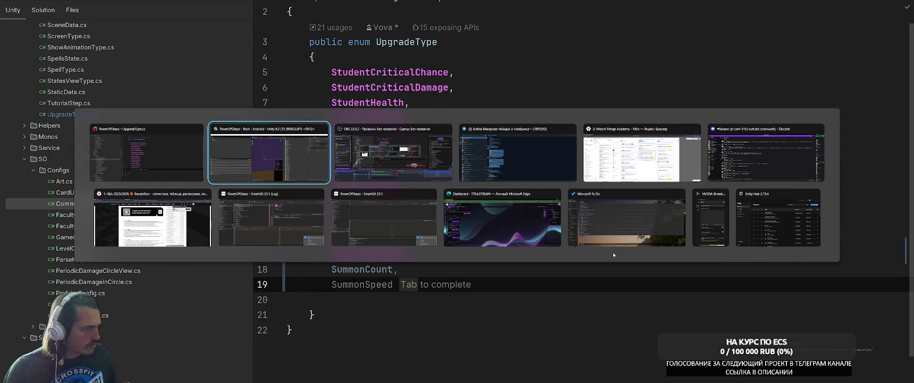
key("alt+Tab")
key("alt+Tab")
key("alt+Tab")
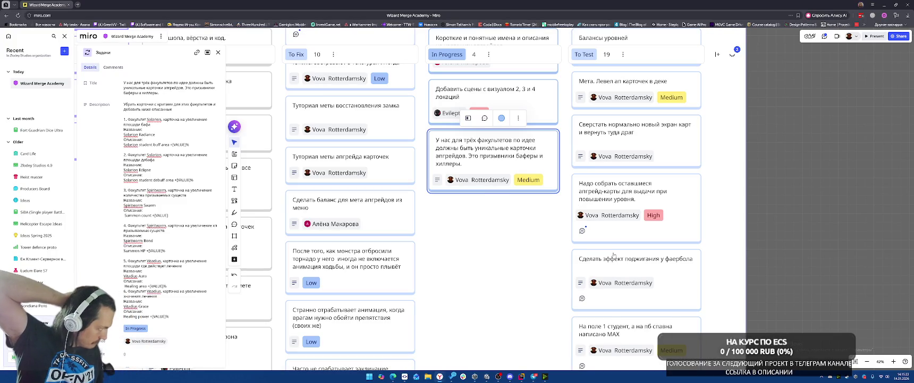
key("alt+Tab")
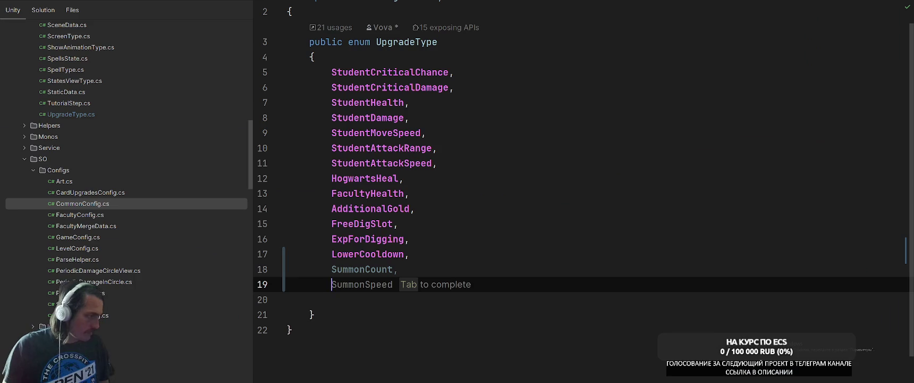
type("Summon")
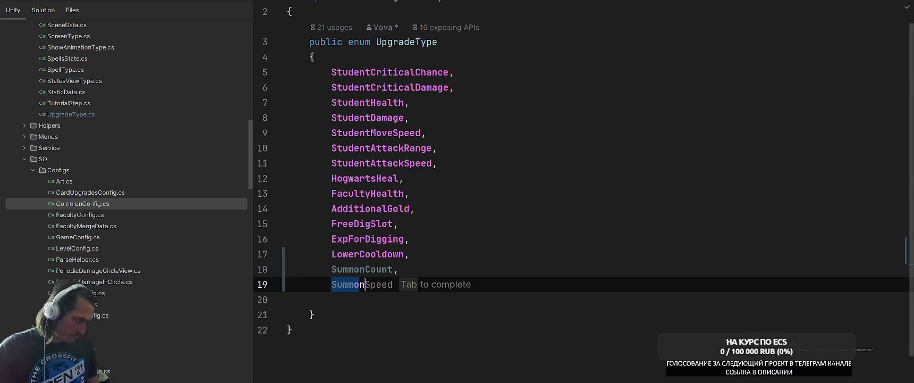
key("Tab")
type(",")
key("Return")
Add HealAmount as the last new entry and place the caret on LowerCooldown
key("alt+Tab")
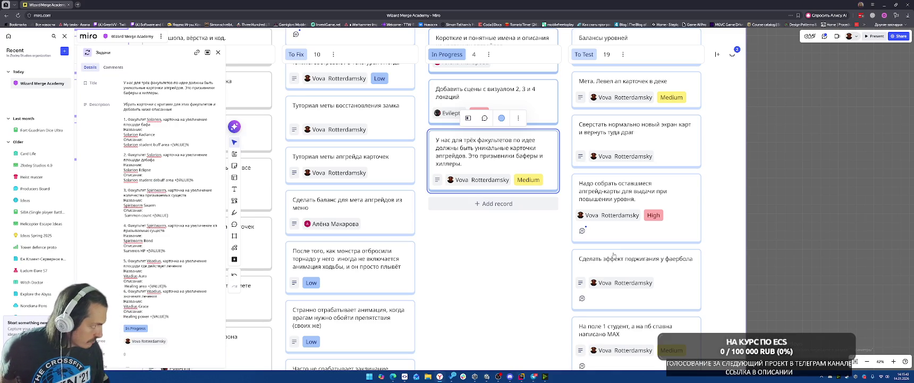
key("alt+Tab")
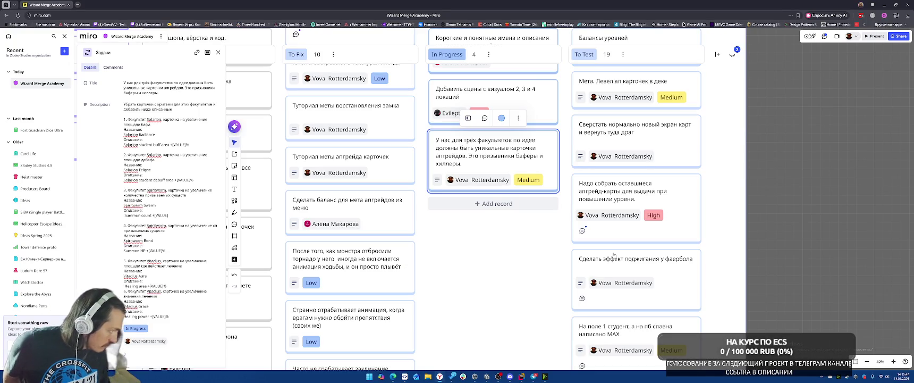
key("alt+Tab")
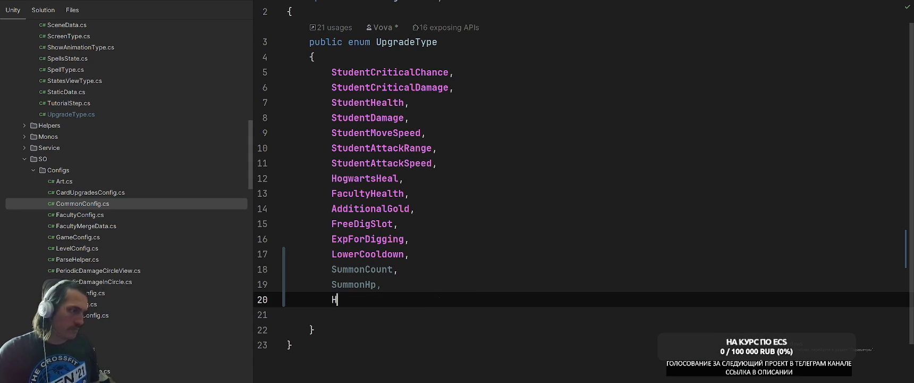
type("HealAmount")
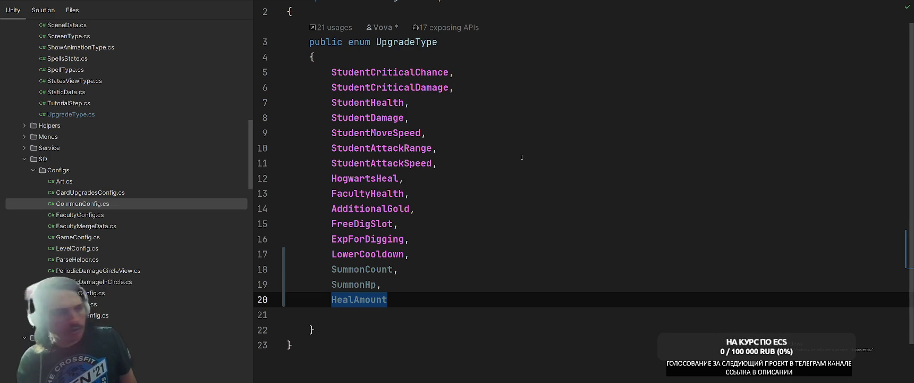
left_click(524, 178)
scroll(524, 189, "up", 1)
scroll(524, 190, "down", 2)
left_click(373, 208)
Find LowerCooldown's usage in ApplyCardUpgrade and generate the switch's missing enum cases
right_click(527, 208)
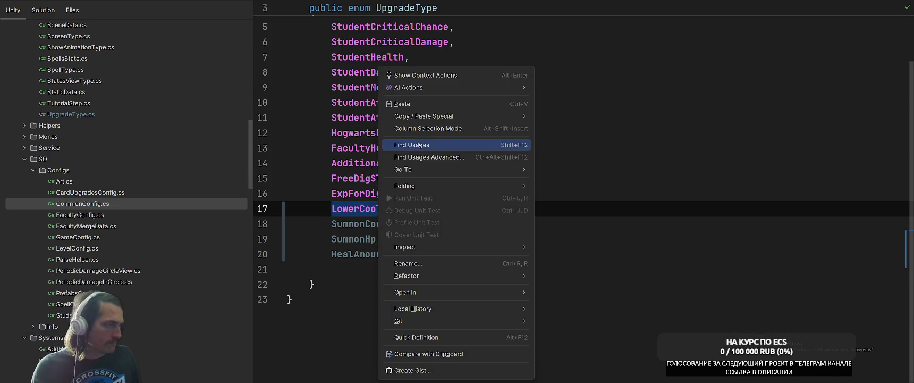
left_click(553, 142)
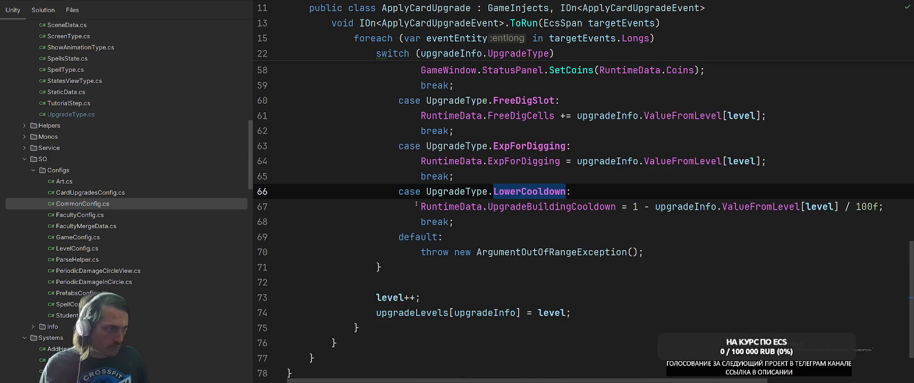
scroll(442, 234, "up", 15)
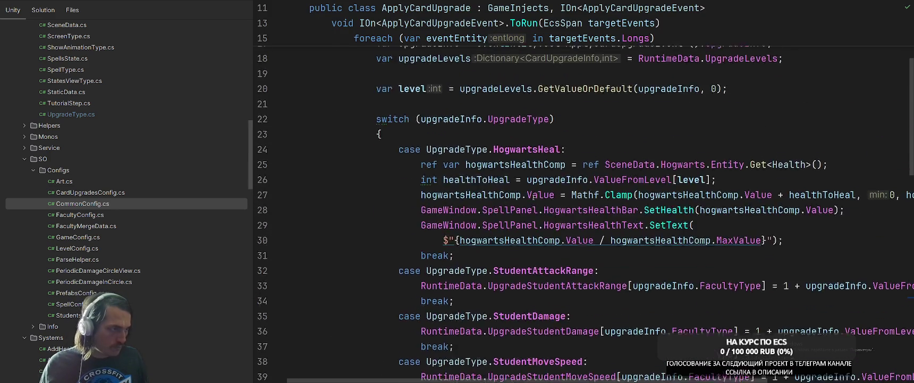
left_click(378, 252)
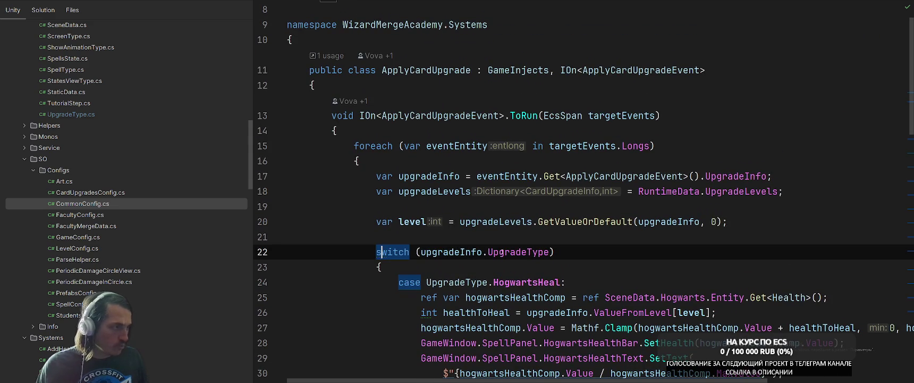
key("alt+Return")
key("Escape")
Under case SummonCount, set RuntimeData.UpgradeSummonCount to the level value, followed by break
scroll(502, 252, "down", 10)
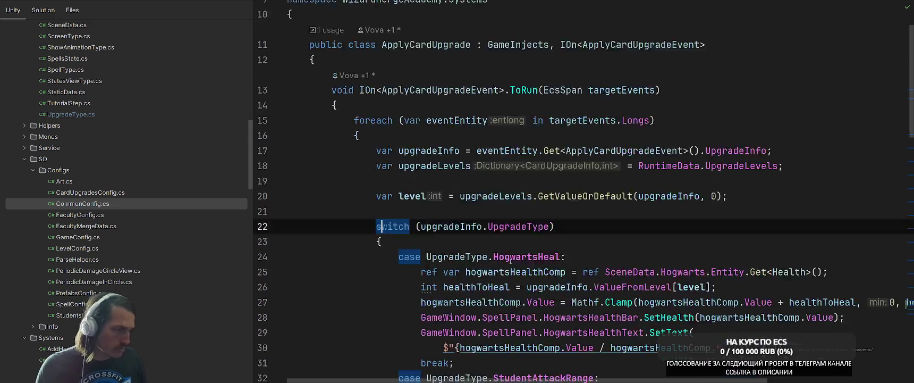
scroll(530, 265, "down", 7)
left_click(638, 152)
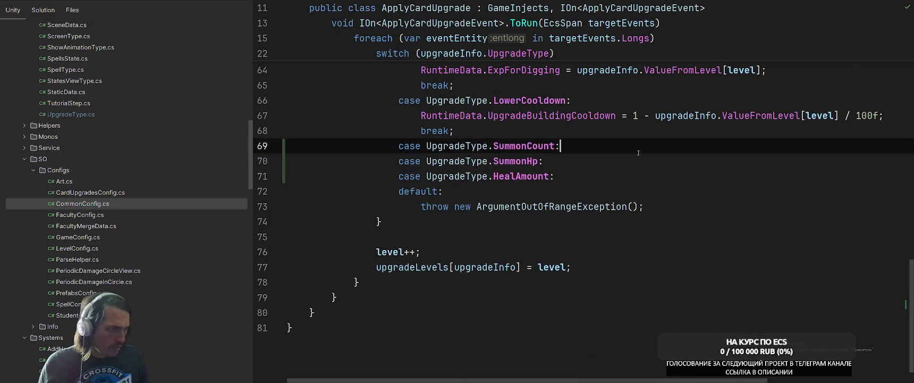
key("alt+Tab")
key("Tab")
key("Tab")
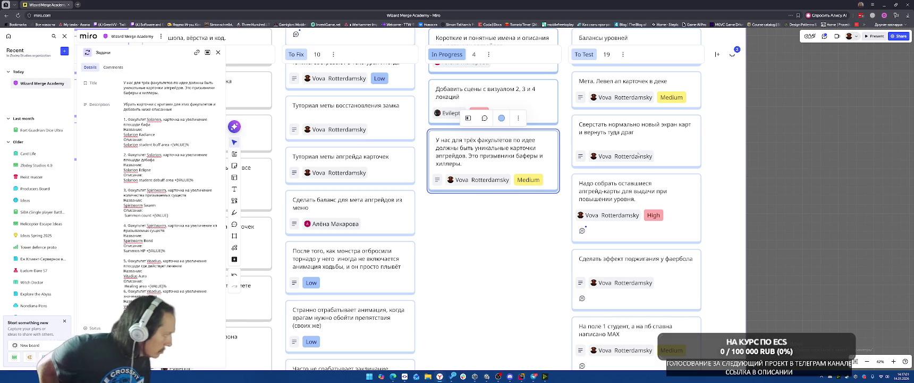
key("alt+Tab")
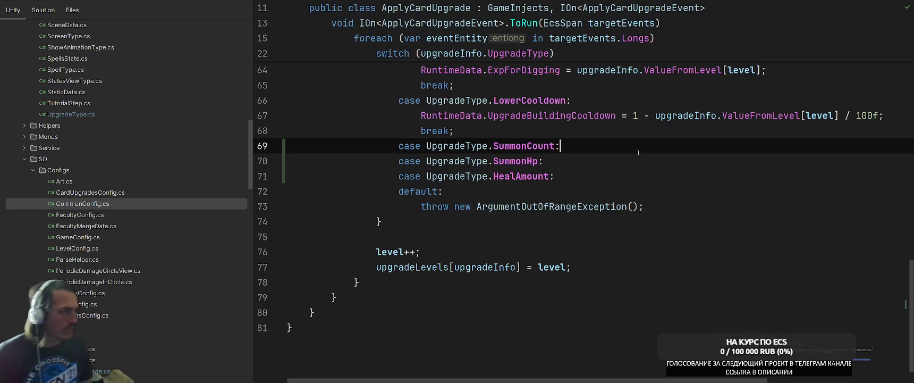
key("Return")
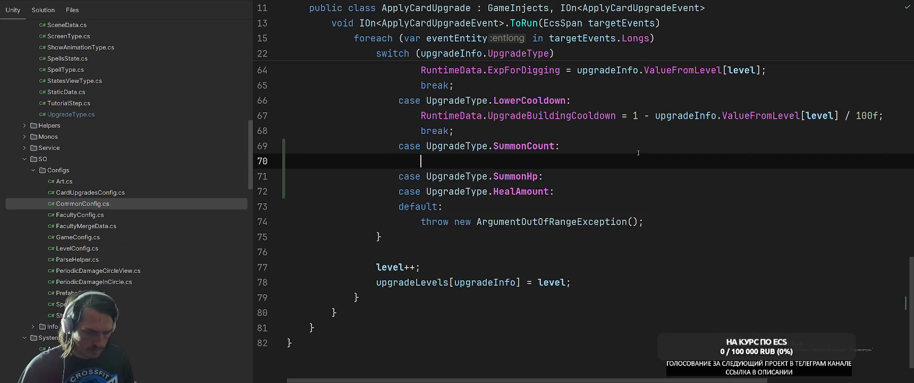
type("Ru")
key("Return")
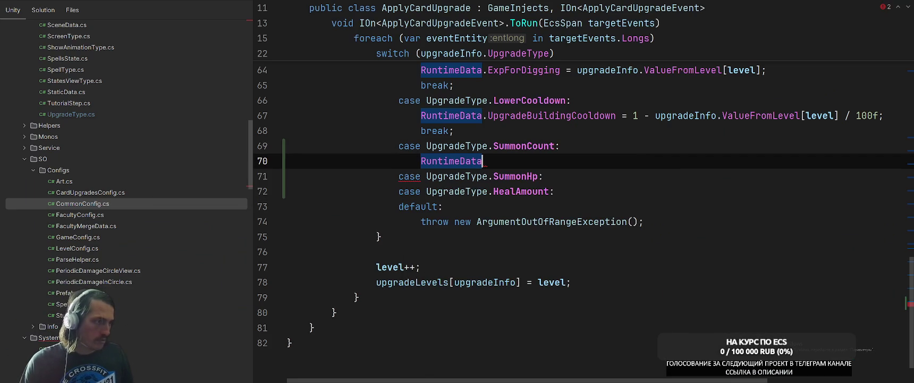
type(".UpgradeSumoo")
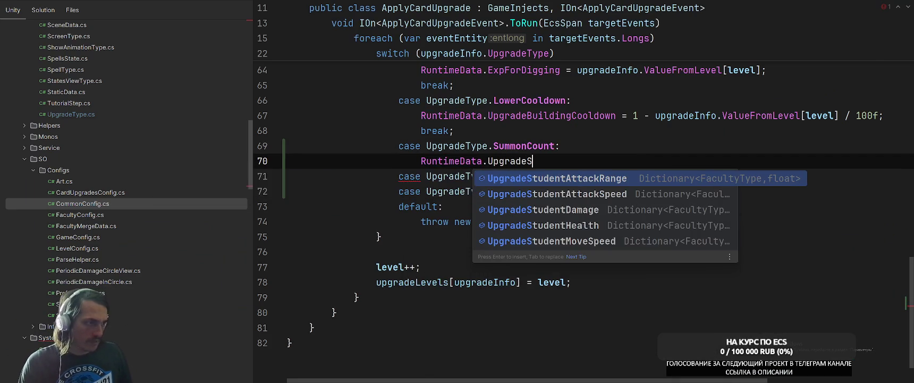
key("BackSpace")
key("BackSpace")
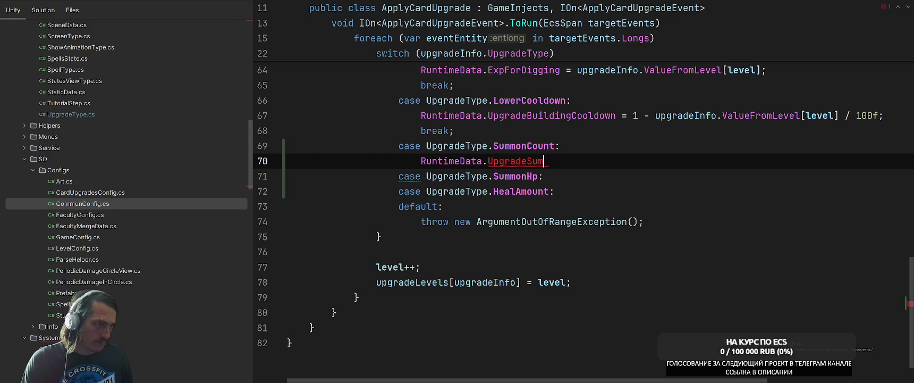
type("monCount = u")
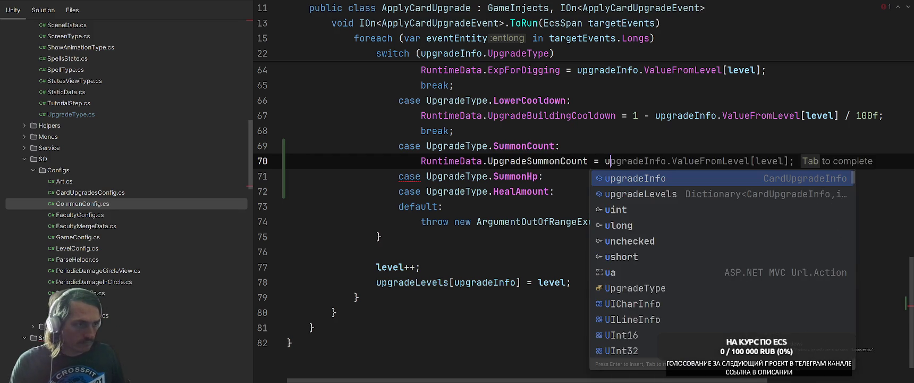
key("Tab")
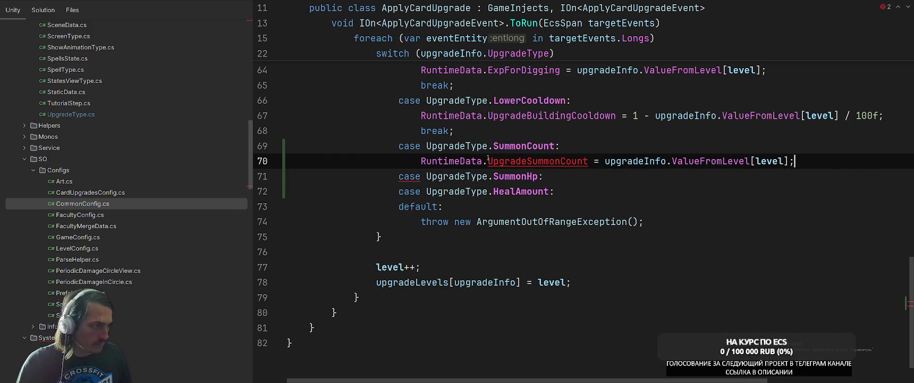
key("Return")
type("break;")
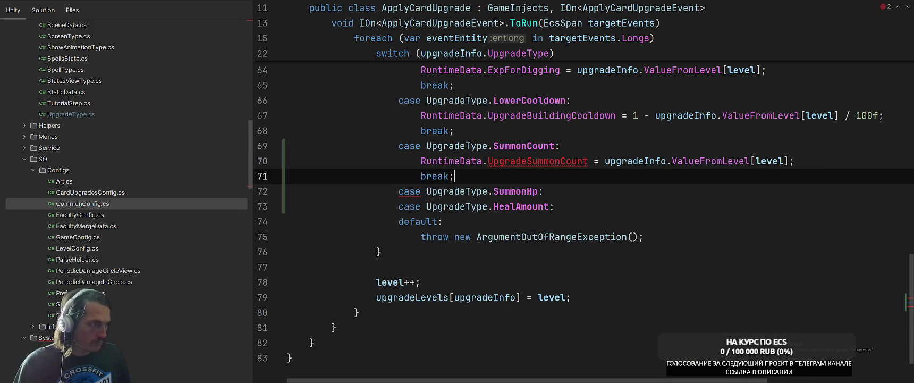
Create the UpgradeSummonCount field in RuntimeData and take the assignment line for reuse
left_click(562, 161)
key("alt+Return")
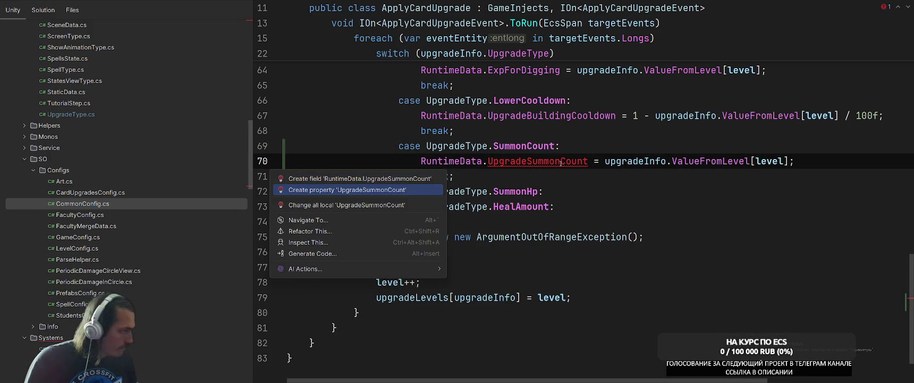
key("Up")
key("Return")
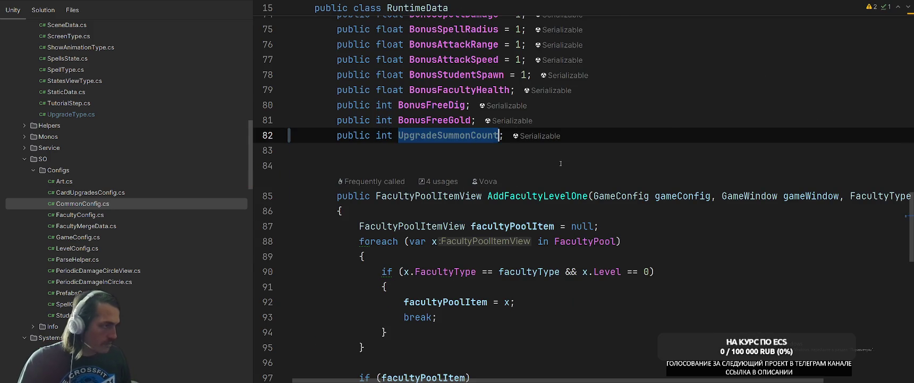
key("Return")
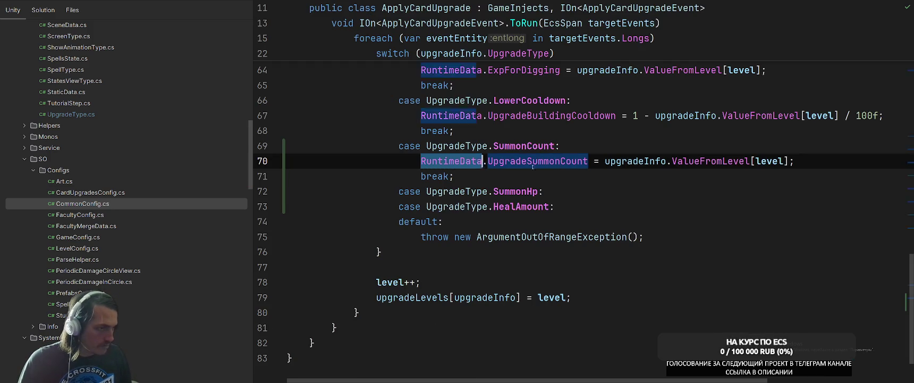
key("alt+Tab")
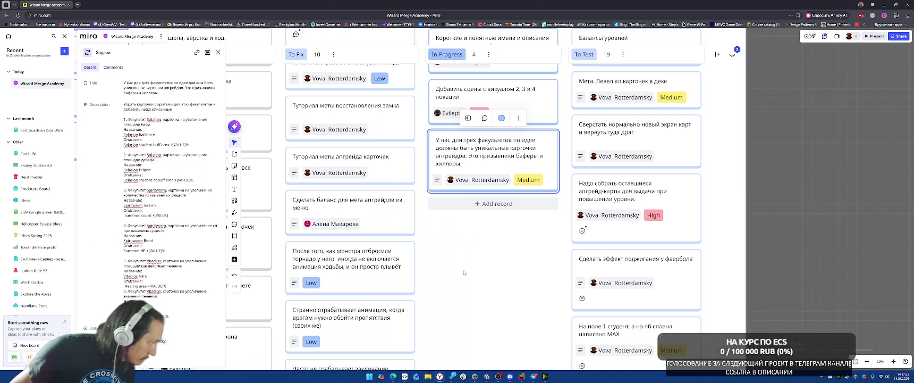
key("alt+Tab")
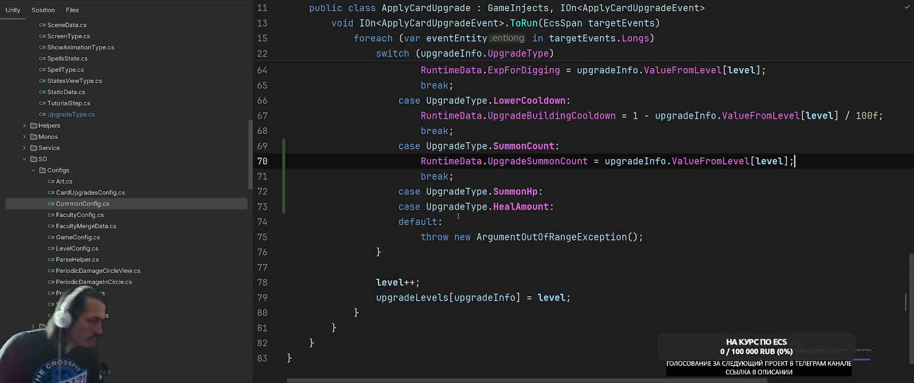
key("shift+Home")
key("ctrl+c")
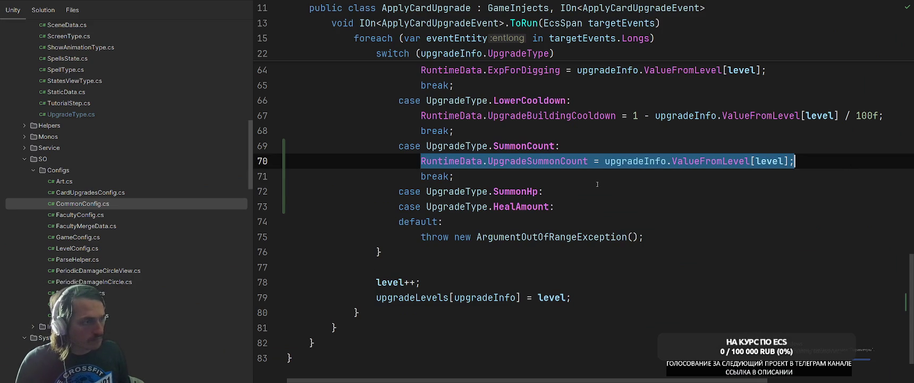
left_click(598, 184)
Under case SummonHp, assign RuntimeData.UpgradeSummonHp, add break, and create it as a float field
key("Return")
type("break;")
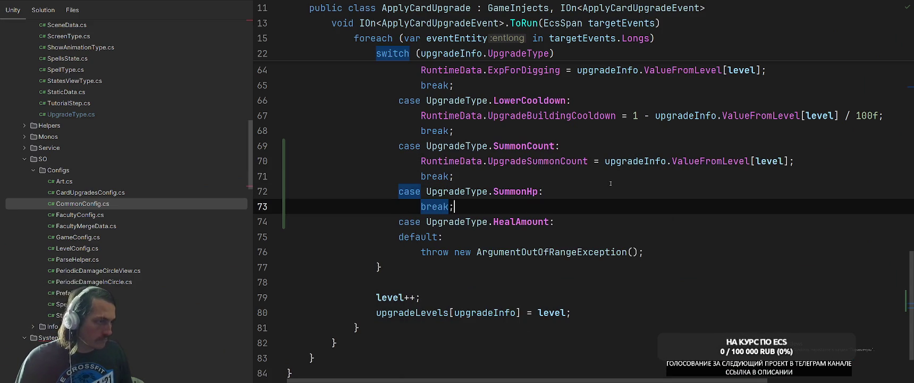
key("ctrl+alt+Return")
key("ctrl+v")
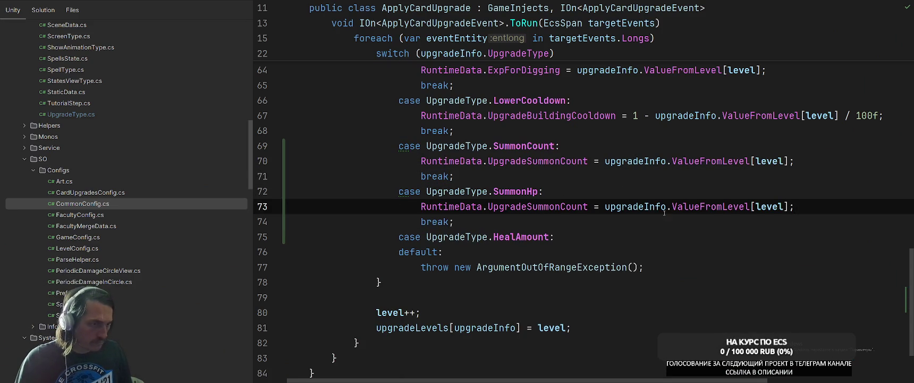
left_click_drag(560, 206, 590, 206)
type("Hp")
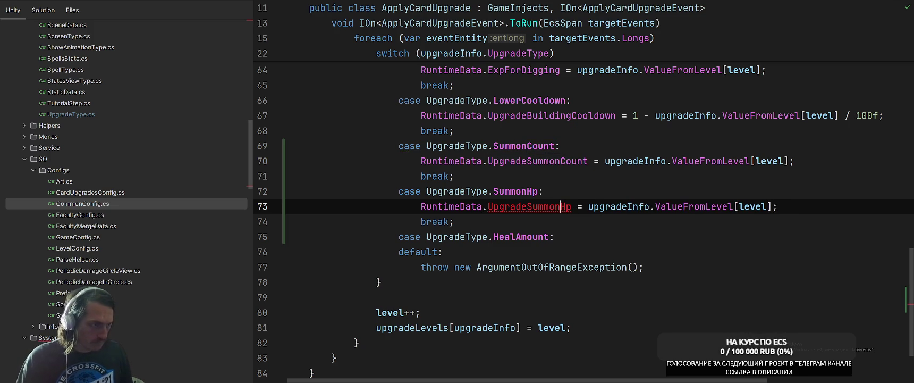
key("alt+Return")
key("Return")
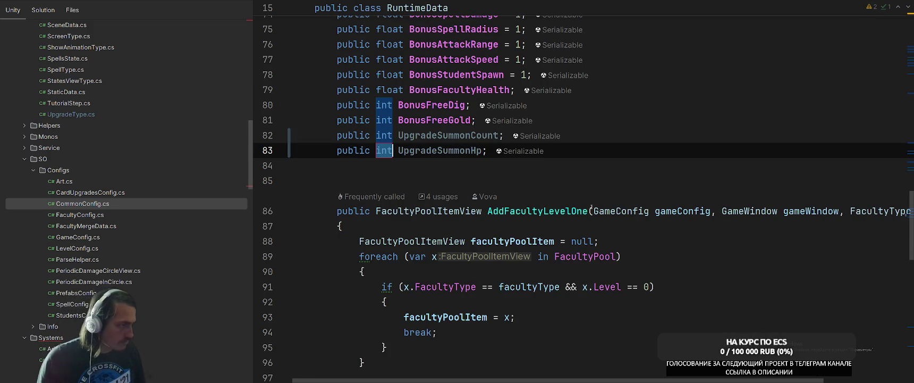
type("fl")
key("Return")
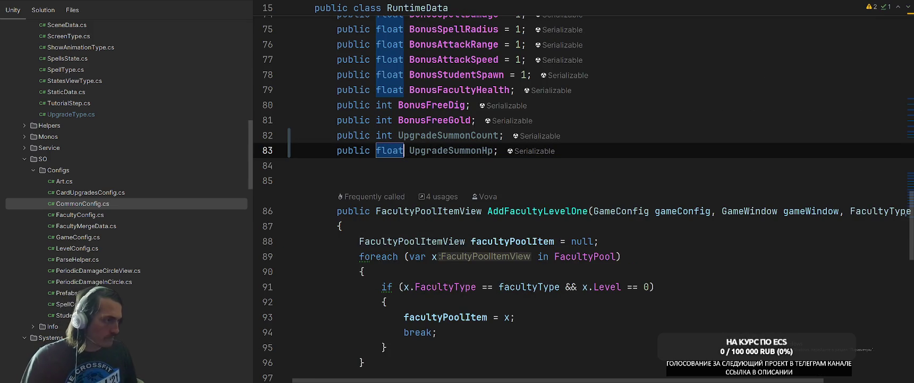
key("Return")
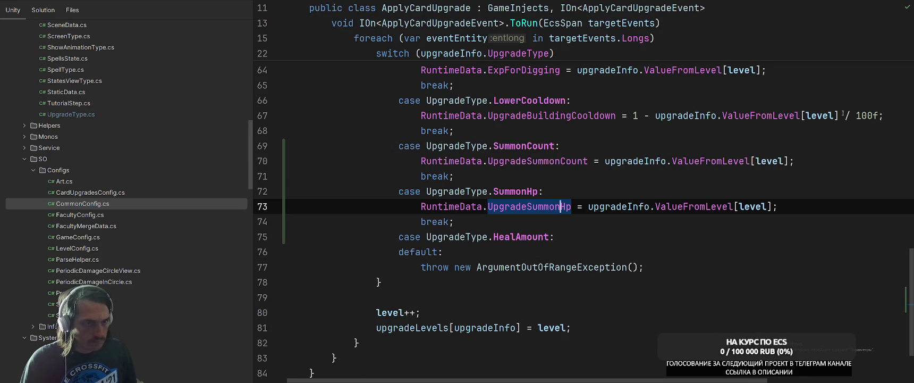
Make the SummonHp value 1 + level value / 100f
left_click_drag(846, 116, 881, 115)
key("ctrl+c")
left_click(773, 206)
key("ctrl+v")
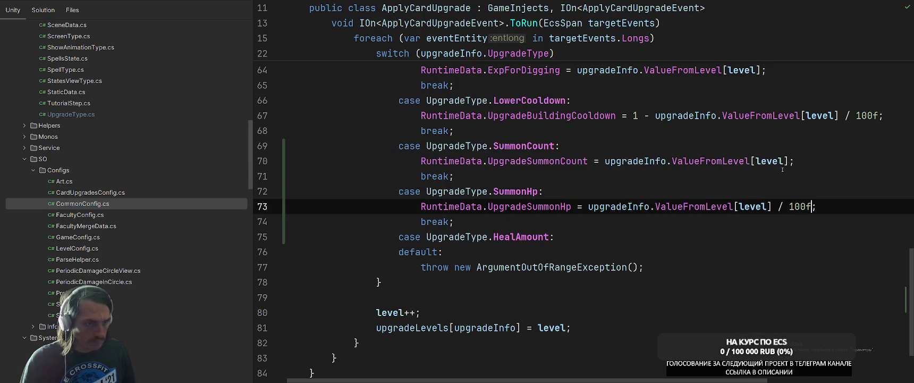
left_click(589, 206)
type("1 +")
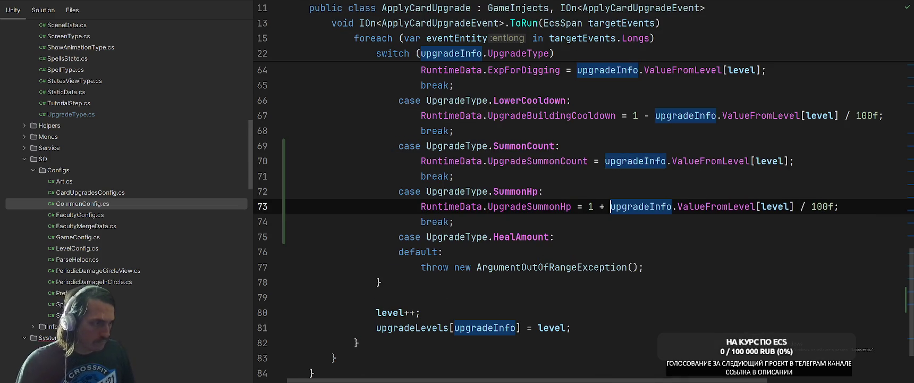
Go to RuntimeData.cs and start a new line below the UpgradeSummonHp field
left_click(651, 175)
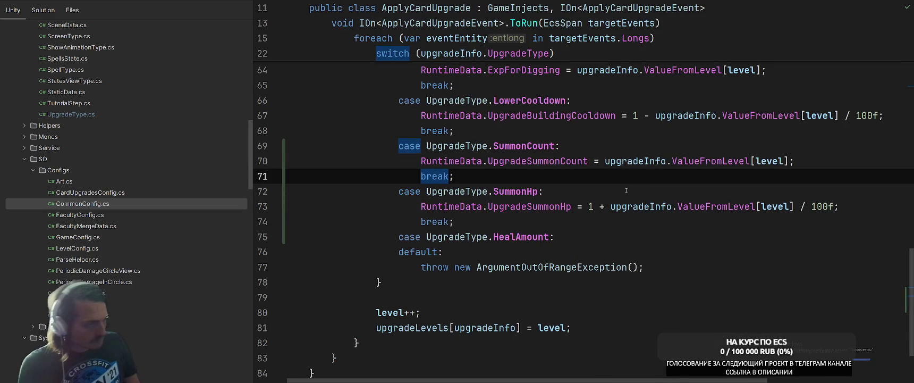
key("ctrl+Tab")
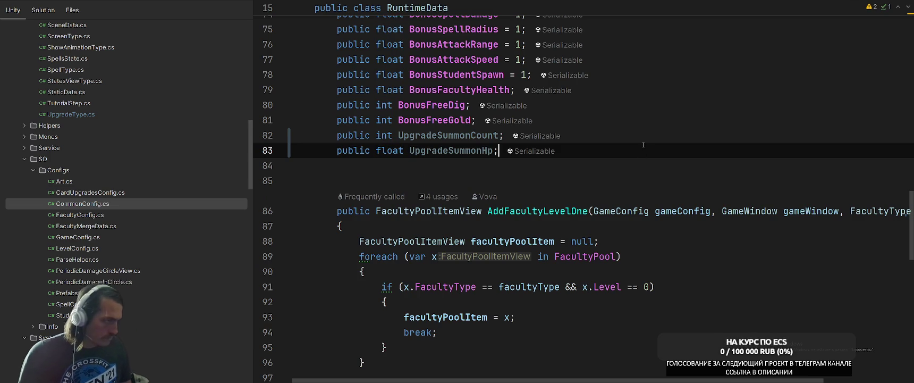
key("alt+Tab")
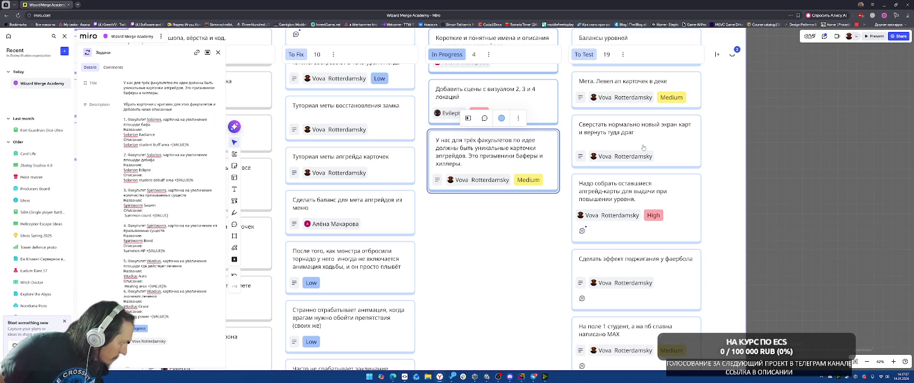
key("alt+Tab")
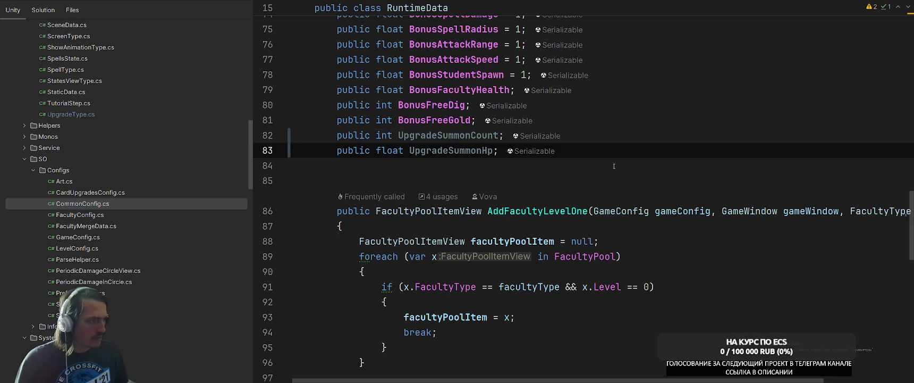
key("Return")
Declare 'public float UpgradeHealAmount' in RuntimeData
type("public float UpgradeHeal")
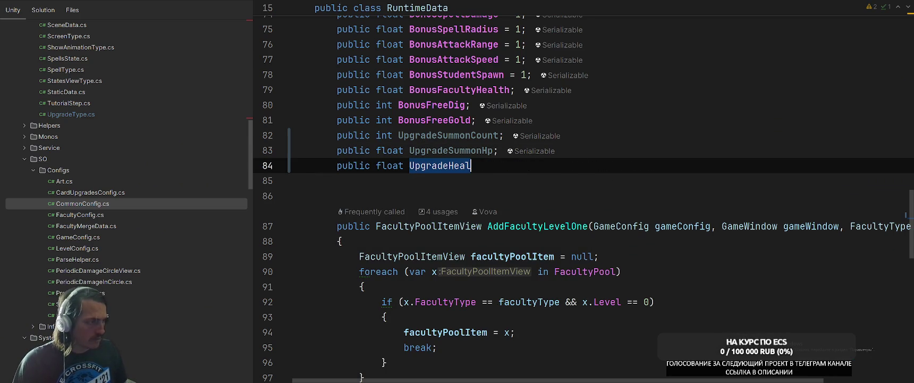
key("ctrl+Tab")
key("ctrl+Tab")
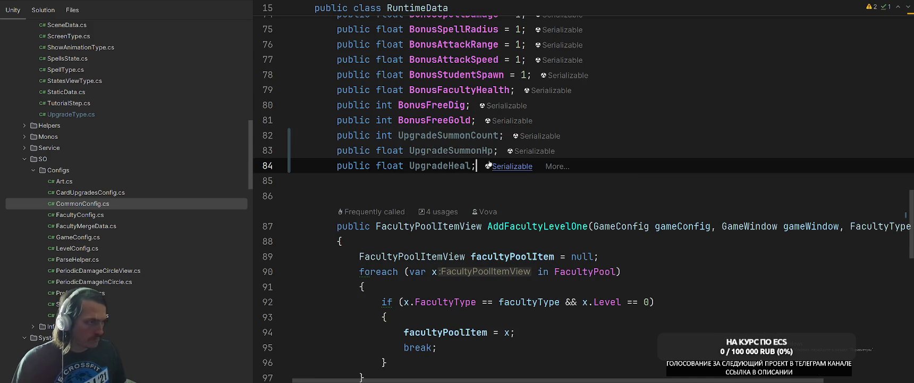
type("A")
type("mount")
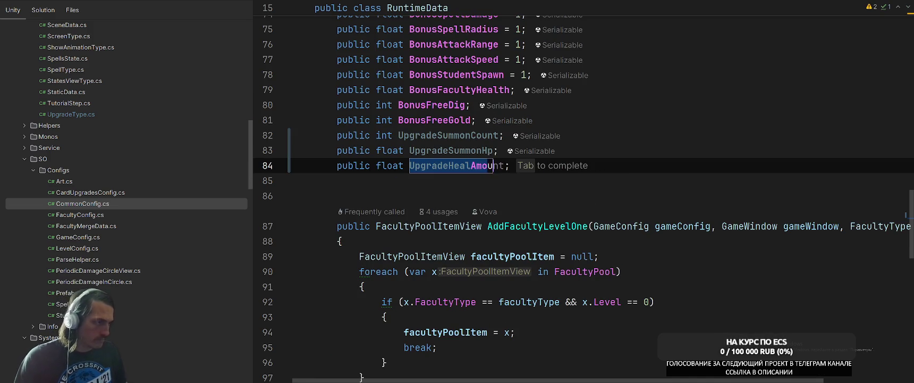
key("ctrl+Tab")
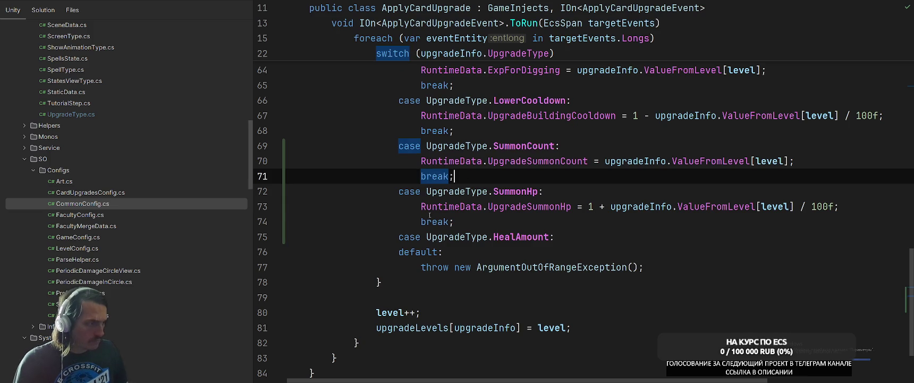
Copy the SummonHp assignment under case HealAmount and follow it with break
left_click_drag(421, 206, 861, 204)
key("ctrl+c")
left_click(633, 237)
key("Return")
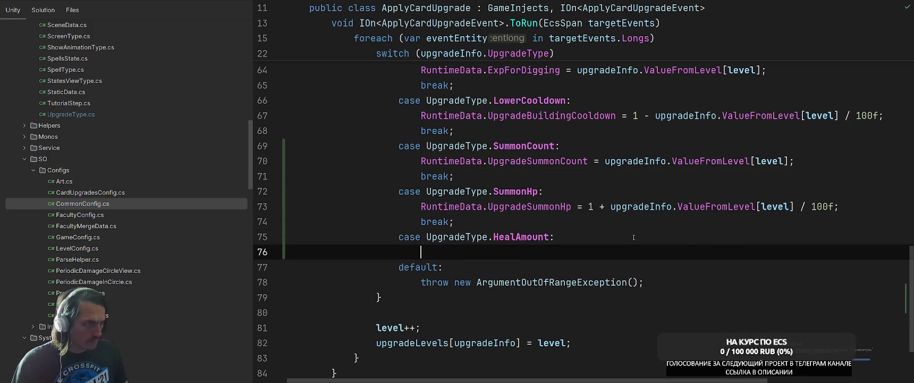
key("ctrl+v")
key("Return")
type("bre")
key("Return")
key("ctrl+Tab")
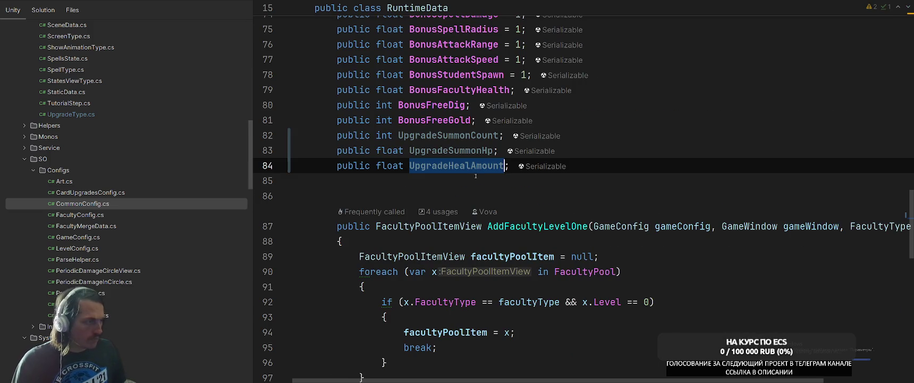
Replace UpgradeSummonHp with UpgradeHealAmount in the HealAmount line and verify its break
double_click(471, 168)
key("alt+Tab")
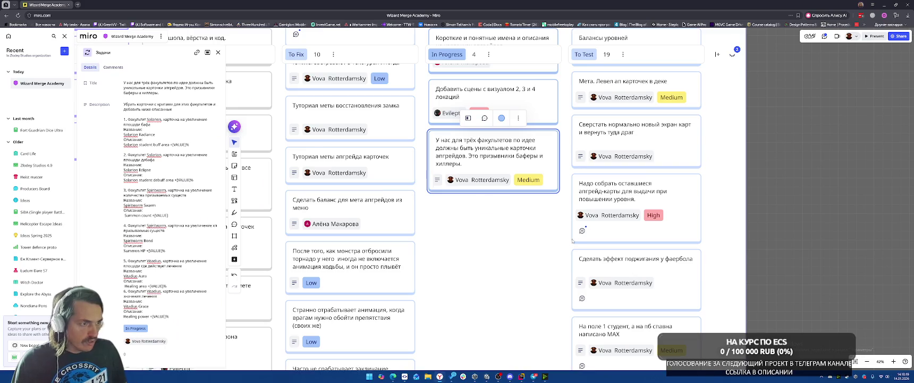
key("alt+Tab")
key("ctrl+Tab")
double_click(531, 252)
key("ctrl+v")
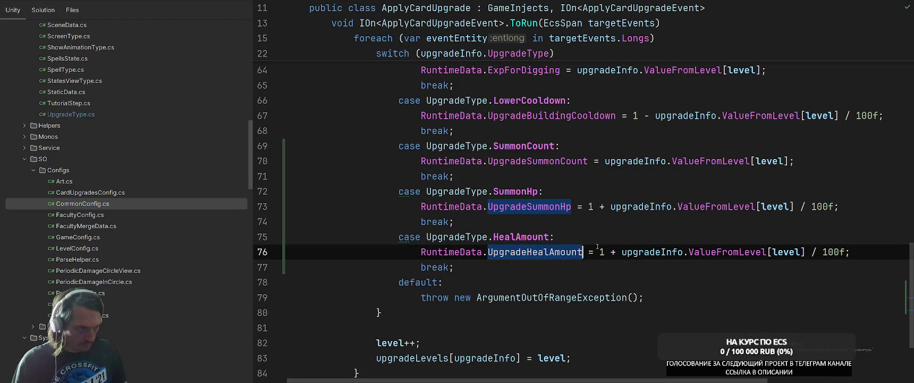
left_click(627, 243)
left_click(714, 228)
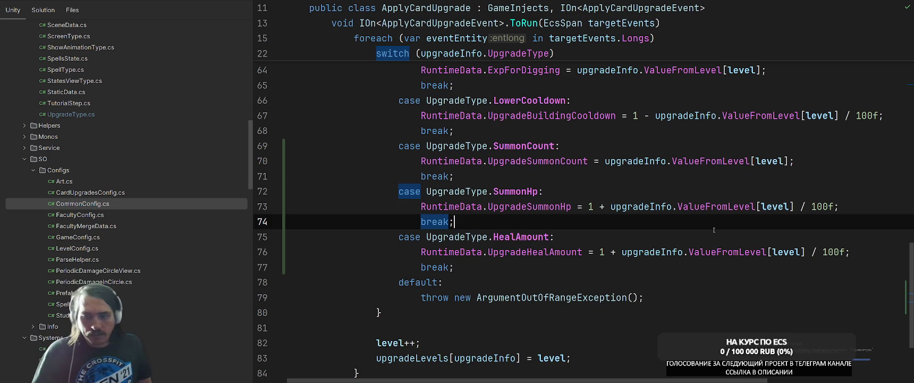
Search everywhere for SummonCount and open UpgradeType.cs at that entry
left_click(661, 277)
scroll(661, 276, "up", 1)
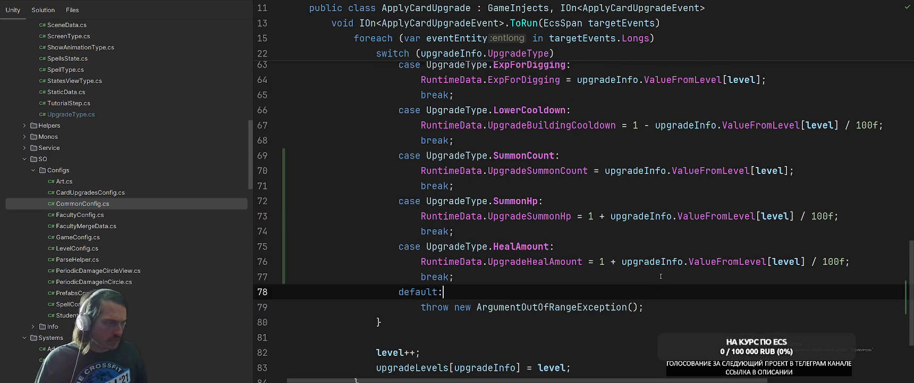
scroll(660, 276, "up", 3)
left_click(631, 191)
key("ctrl+t")
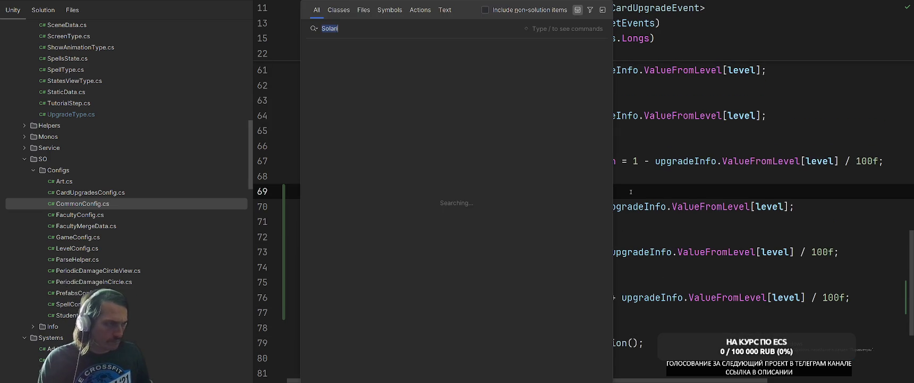
type("SummonCoun")
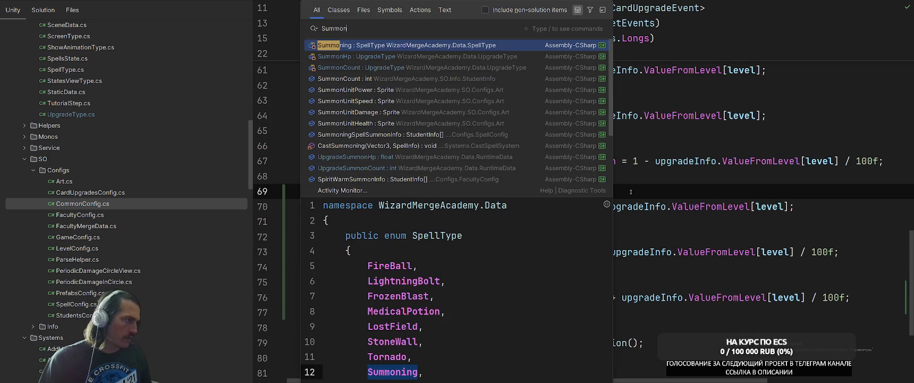
key("Down")
key("Down")
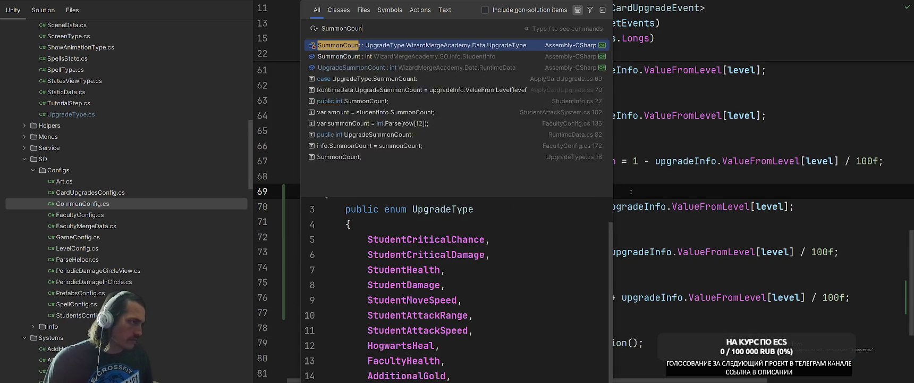
key("Return")
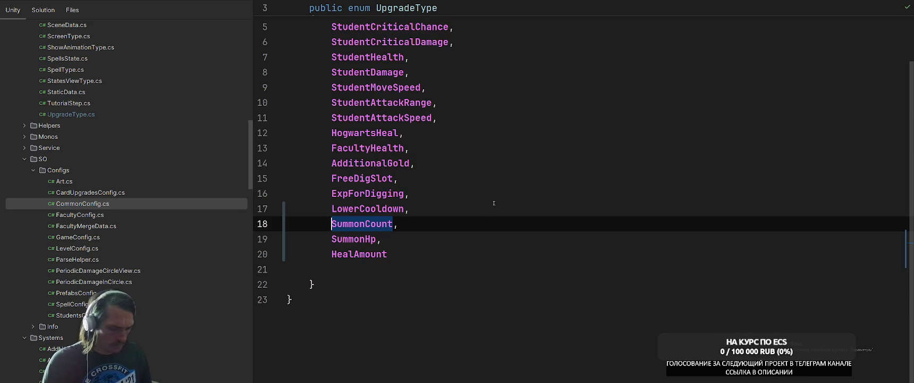
Find usages of StudentInfo's SummonCount and open the StudentAttackSystem usage
key("ctrl+t")
type("St")
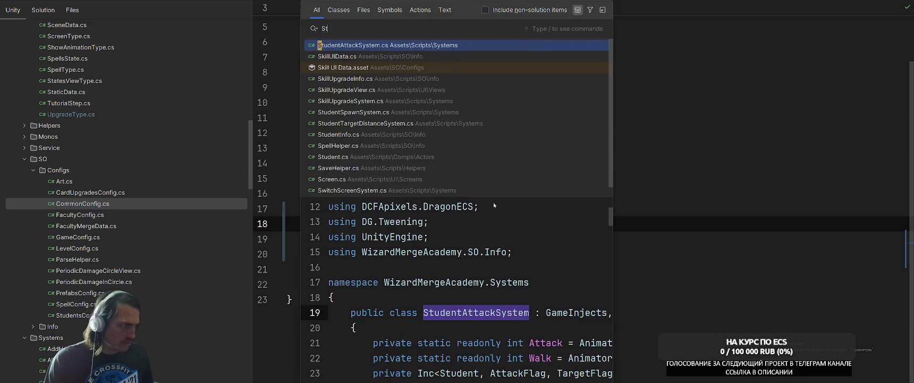
type("udentInfo")
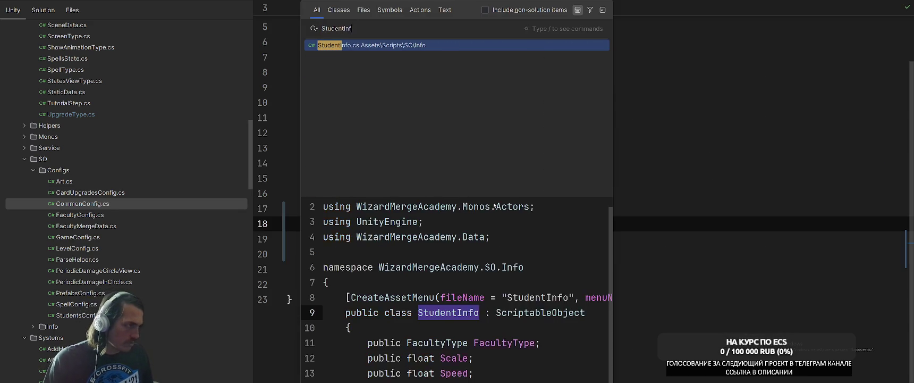
key("Return")
scroll(521, 212, "down", 5)
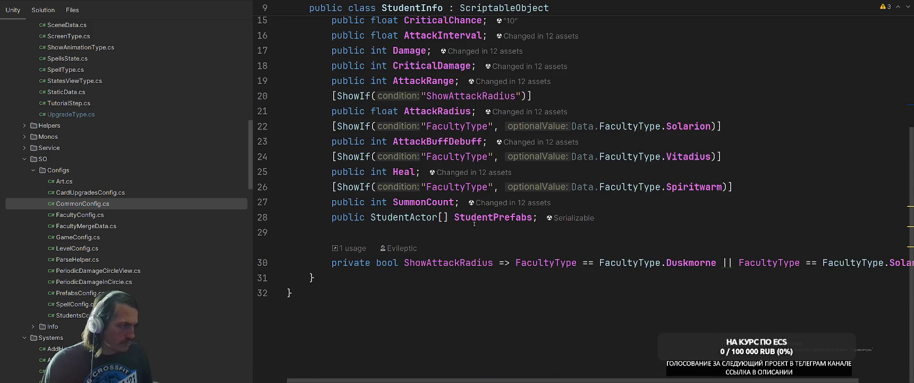
right_click(425, 202)
left_click(548, 135)
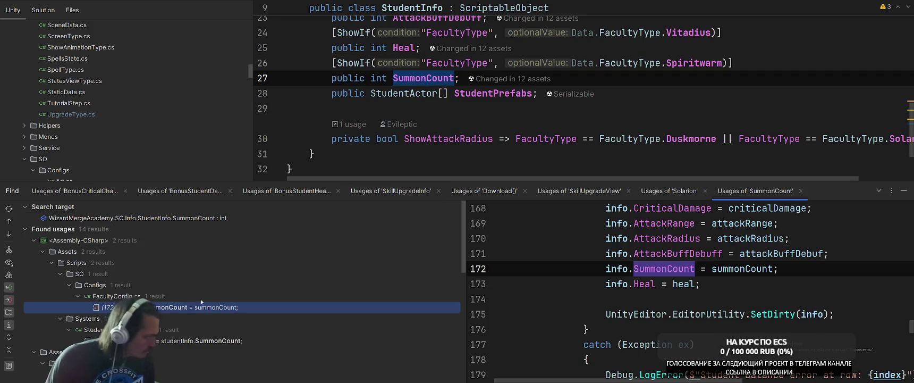
key("Return")
key("ctrl+alt+Down")
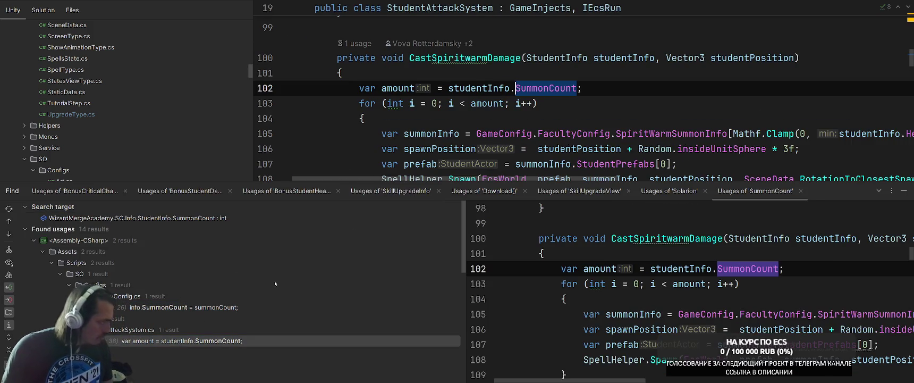
In CastSpiritwarmDamage, add RuntimeData.UpgradeSummonCount to the summon amount
left_click(656, 78)
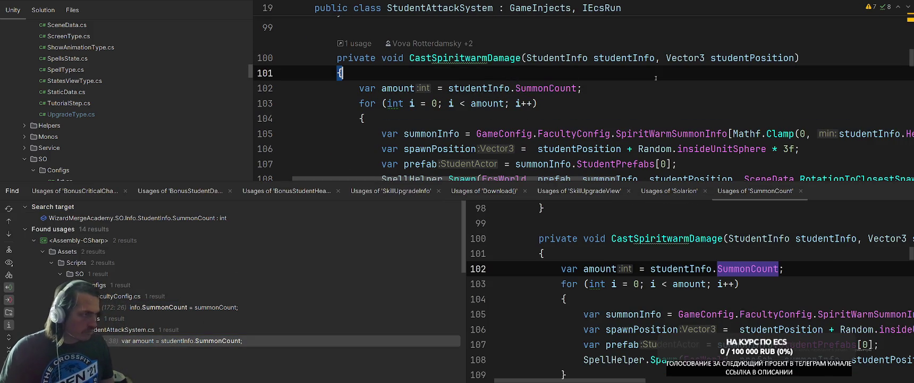
key("Down")
key("End")
key("Left")
type("+ Runt")
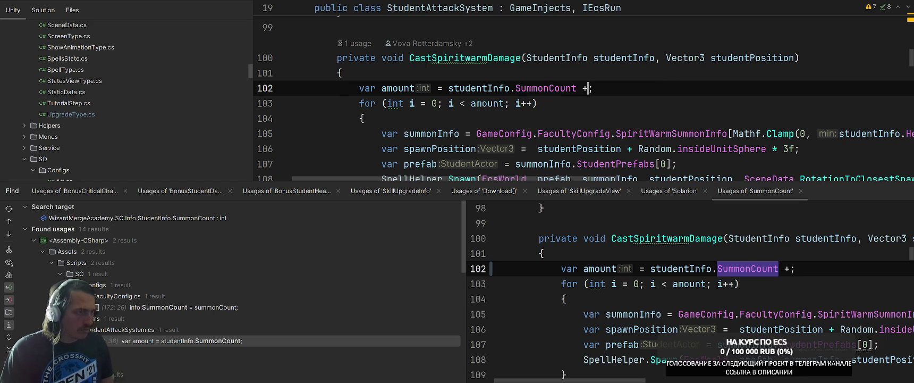
key("Return")
type(".UpgrSu")
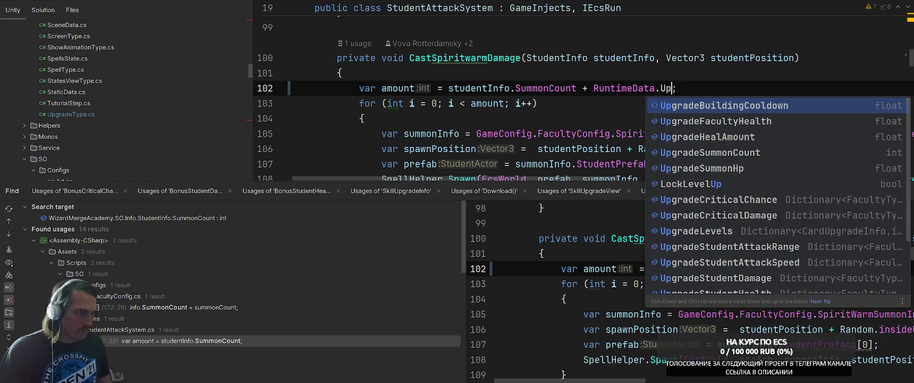
key("Return")
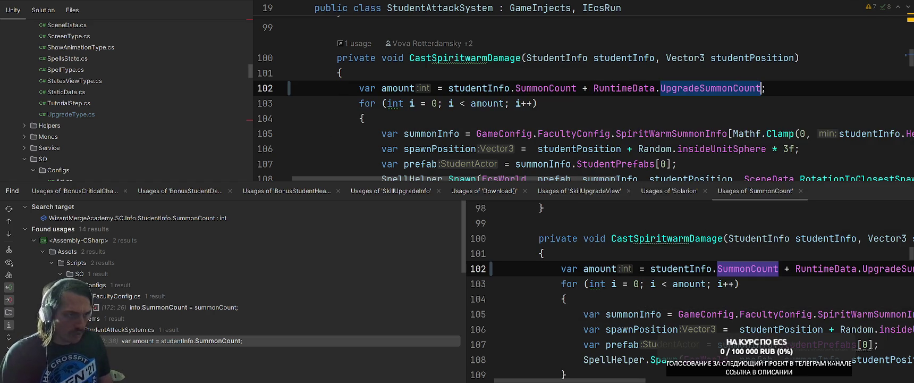
key("End")
Review the SummonCount case in ApplyCardUpgrade, then bring the Unity editor to the front
key("ctrl+Tab")
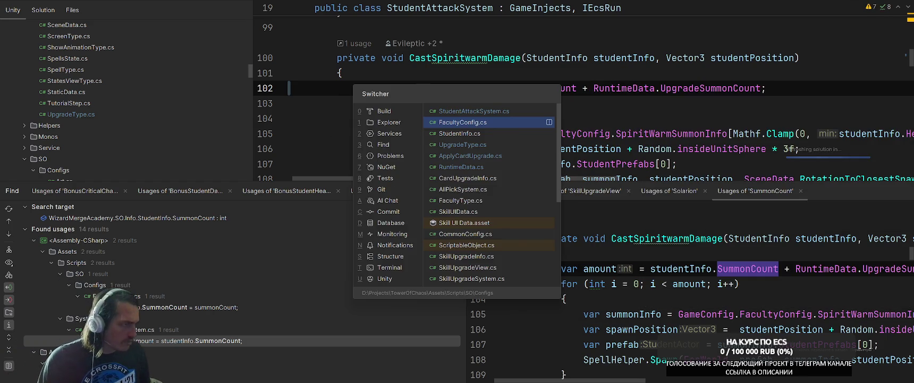
key("ctrl+Tab")
key("ctrl+Tab")
key("ctrl+Tab")
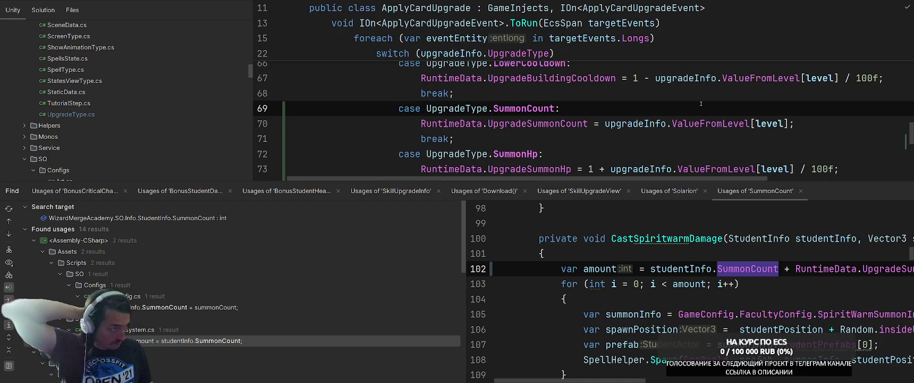
key("ctrl+Tab")
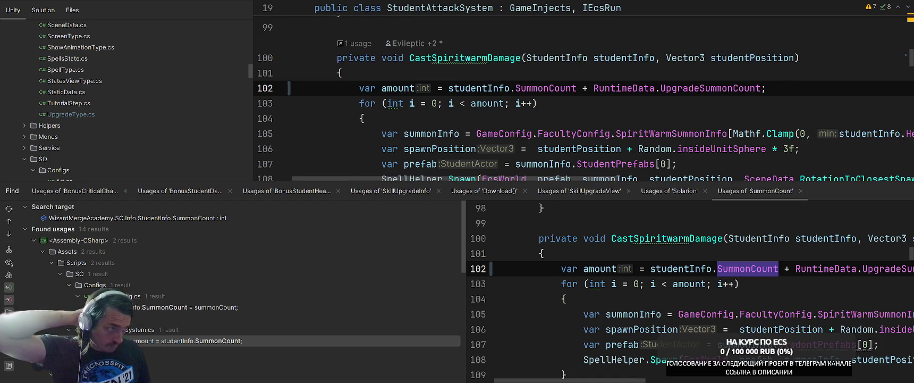
key("ctrl+Tab")
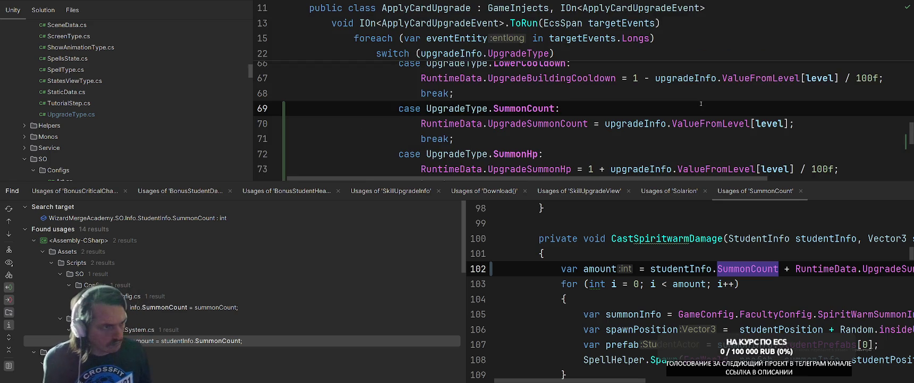
key("ctrl+minus")
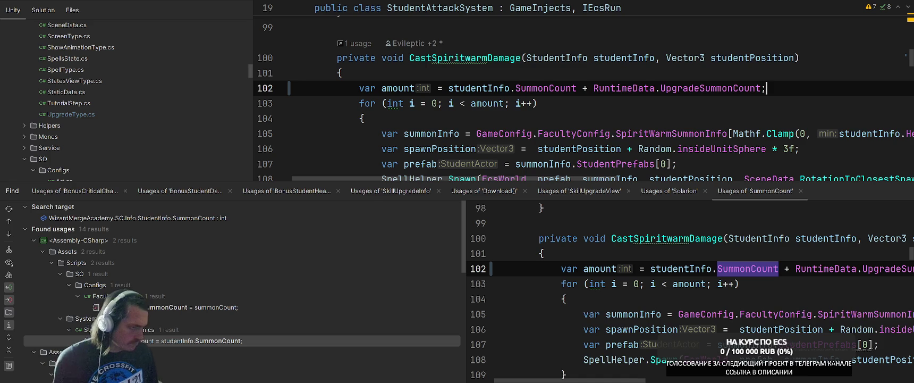
key("alt+Tab")
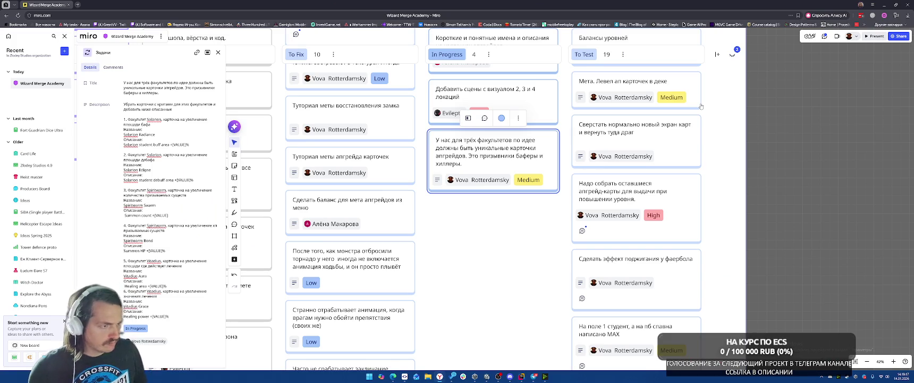
key("alt+Tab")
key("alt+Tab")
key("alt+Tab")
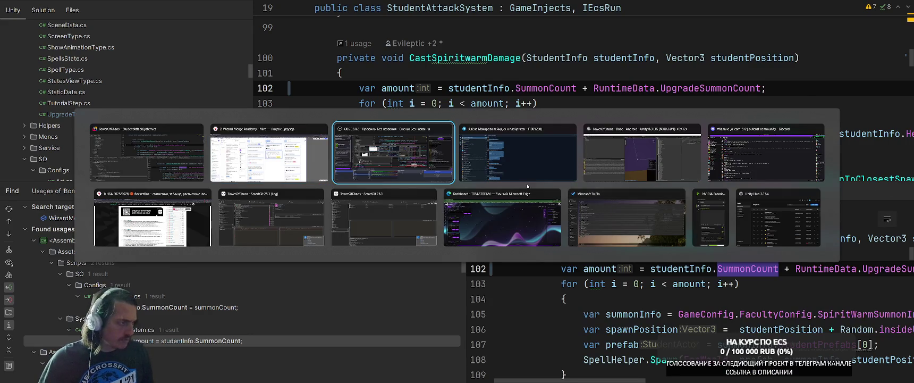
key("alt+Tab")
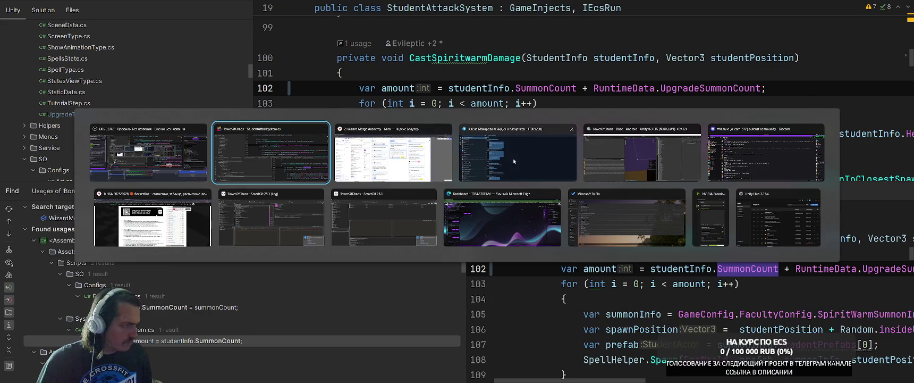
left_click(657, 147)
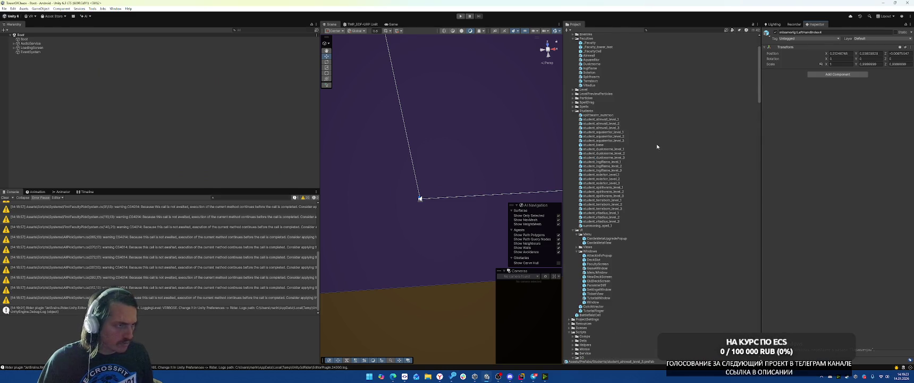
Duplicate Spiritwarm_StudentMoveSpeed in CardUpgrades and rename the copy Spiritwarm_SummonCount
scroll(658, 147, "down", 15)
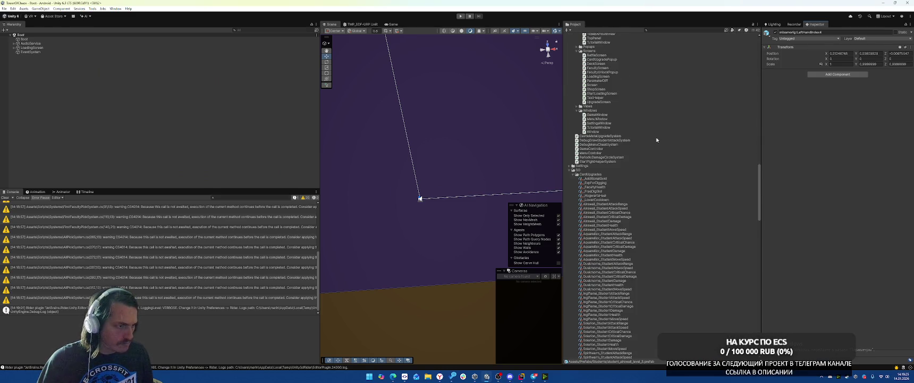
scroll(658, 139, "down", 10)
scroll(601, 235, "up", 10)
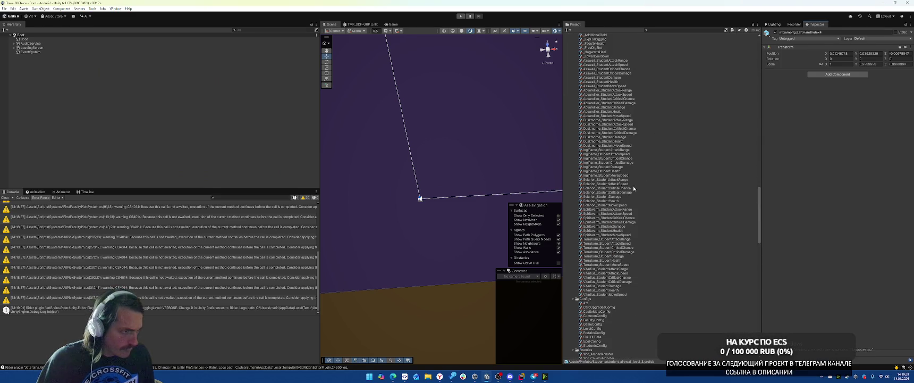
left_click(649, 235)
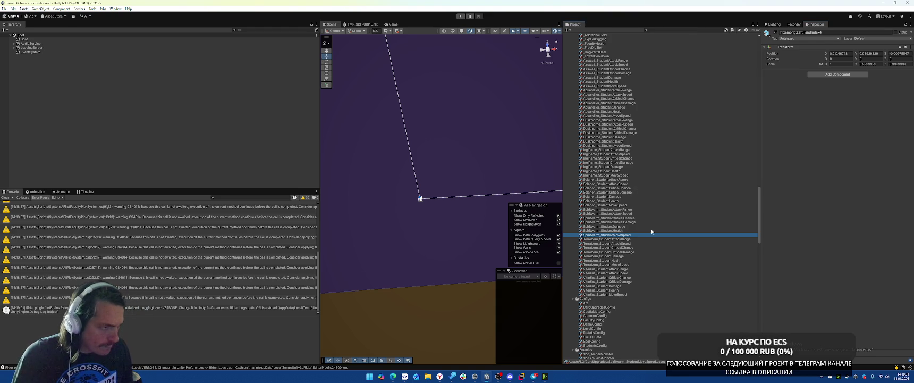
key("ctrl+d")
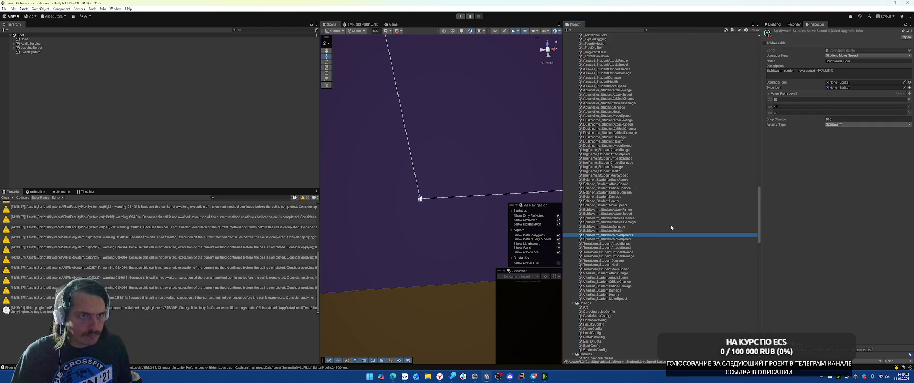
key("End")
key("BackSpace")
key("BackSpace")
key("BackSpace")
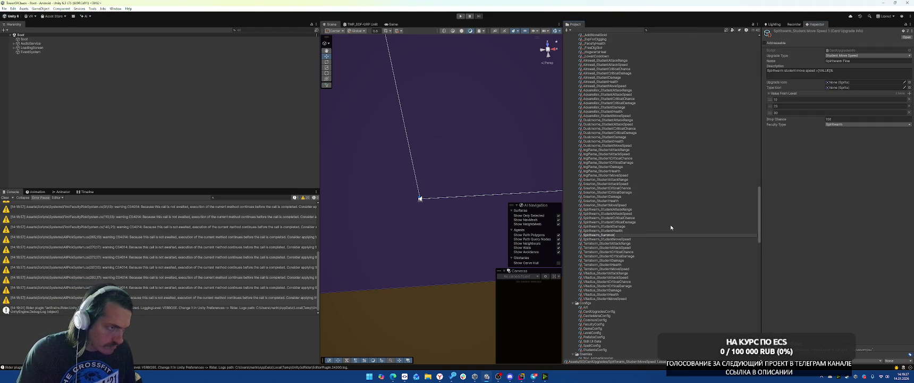
type("Count")
key("Return")
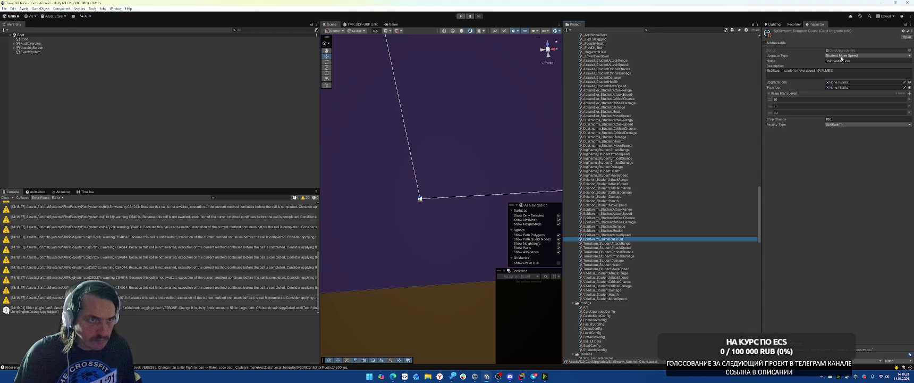
Set Upgrade Type to Summon Count and reword the description from move speed to summons
left_click(845, 55)
left_click(841, 142)
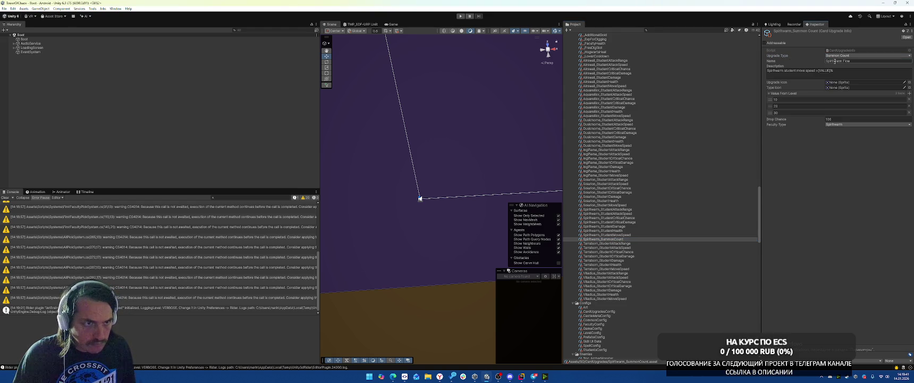
left_click(805, 70)
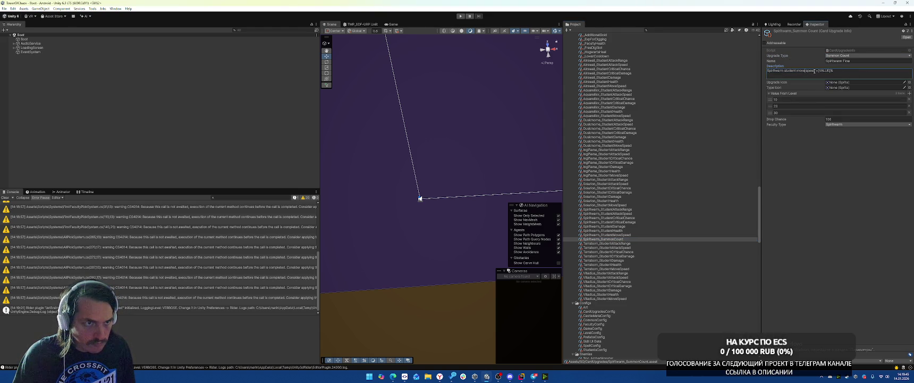
left_click_drag(801, 71, 821, 71)
key("BackSpace")
key("BackSpace")
type("summon")
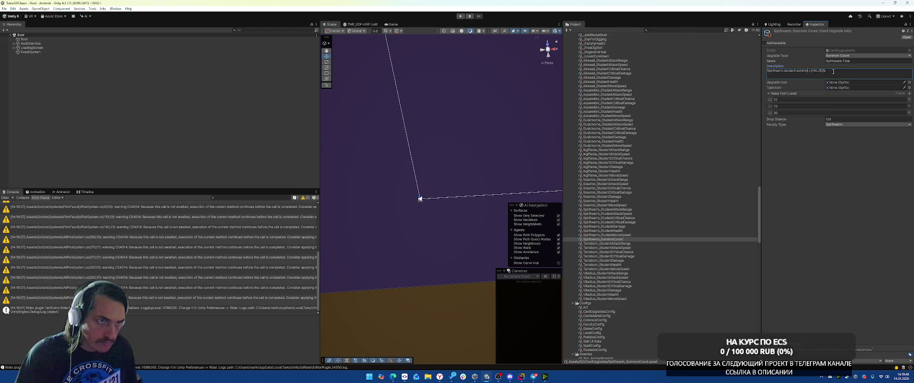
type(" cou")
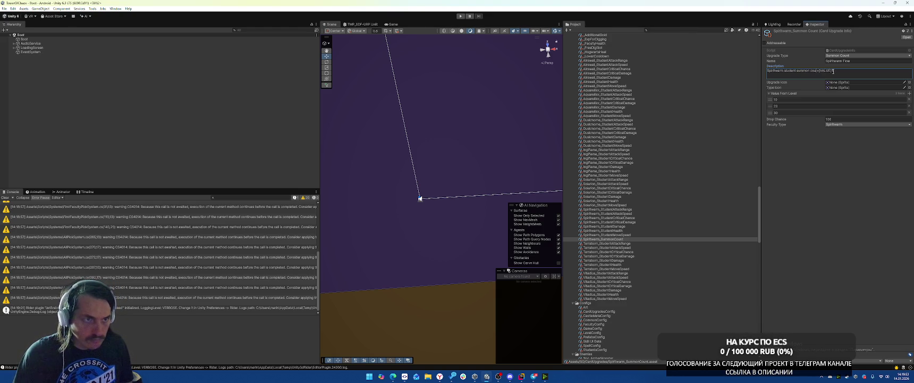
key("BackSpace")
key("BackSpace")
key("BackSpace")
type("s")
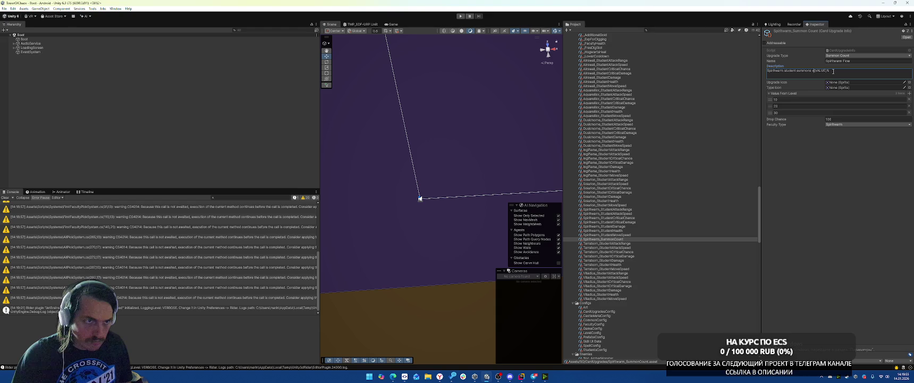
key("BackSpace")
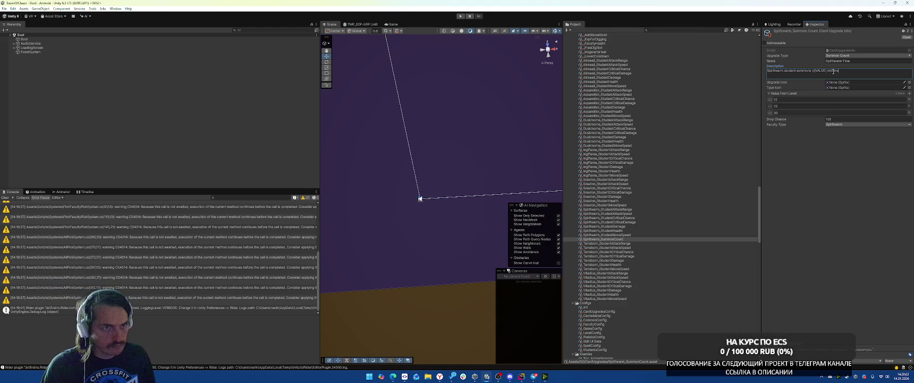
Set the Value From Level entries to 1, 2 and 3
left_click(787, 100)
type("2")
key("Tab")
type("3")
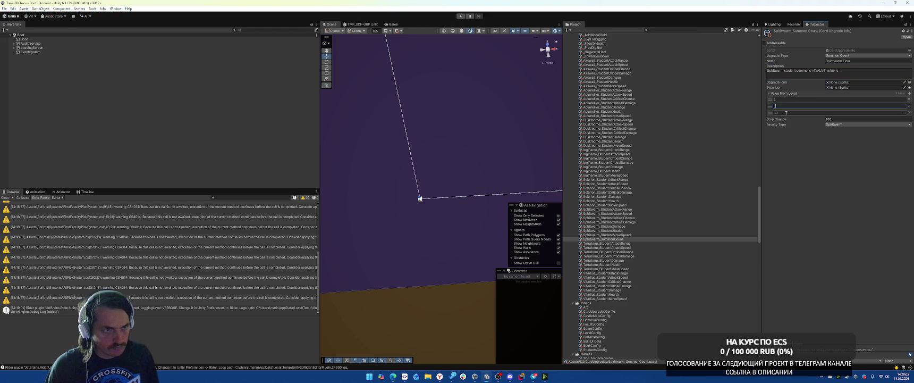
left_click(787, 113)
type("5")
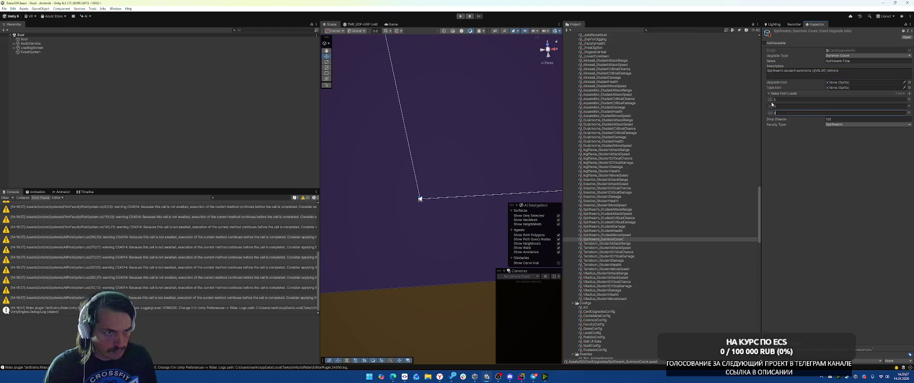
left_click(787, 99)
type("1")
key("Tab")
type("2")
key("Tab")
type("3")
left_click(817, 157)
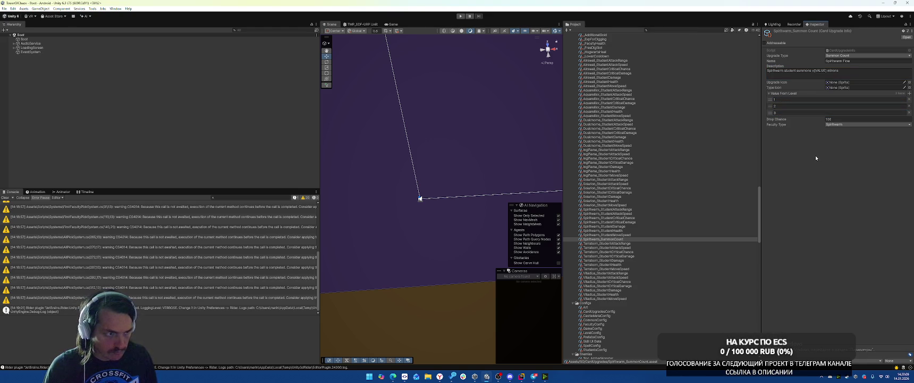
Rename the asset to _Spiritwarm_SummonCount
left_click(622, 239)
scroll(612, 242, "down", 3)
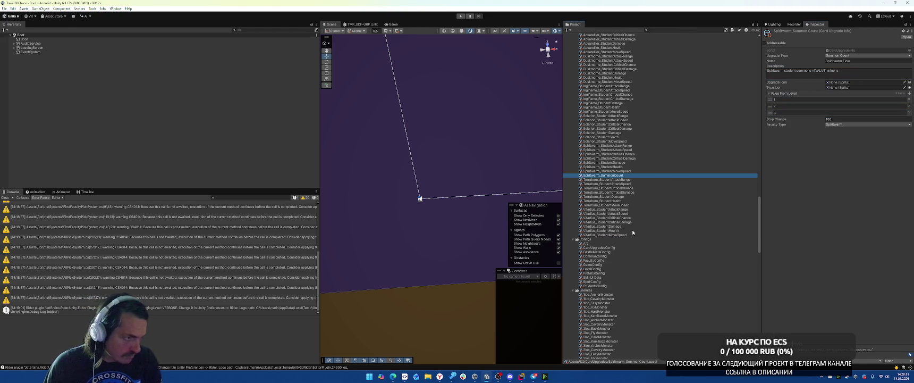
key("F2")
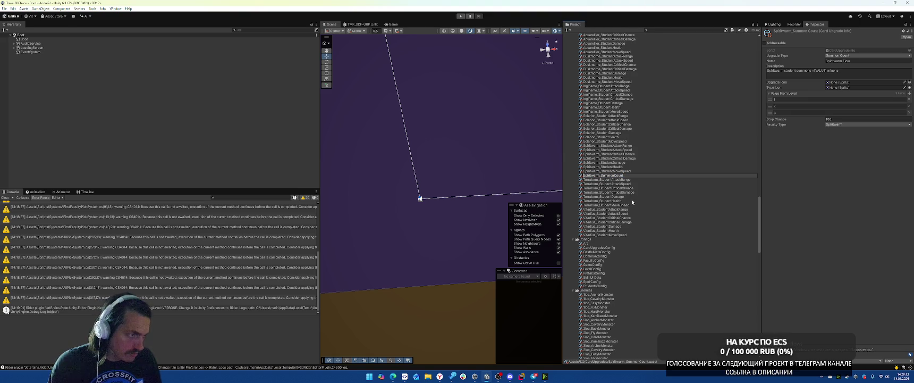
type("_")
key("Return")
scroll(671, 148, "up", 10)
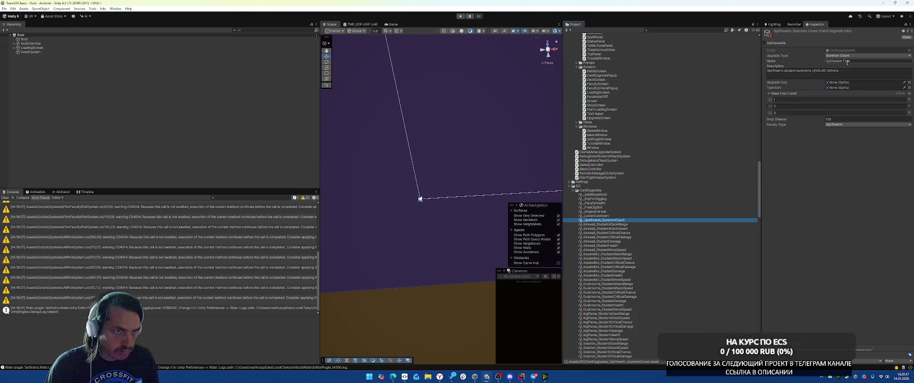
Remove 'Flow' so the display name reads Spiritwarm Summon Count, then duplicate the asset
double_click(846, 61)
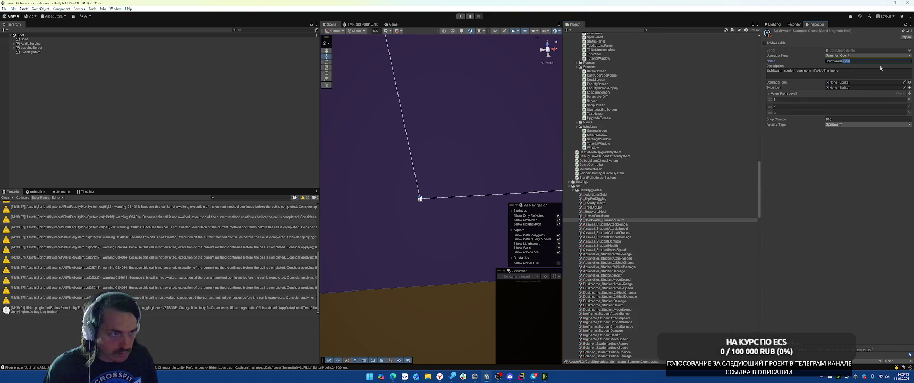
key("BackSpace")
type("Summon Count")
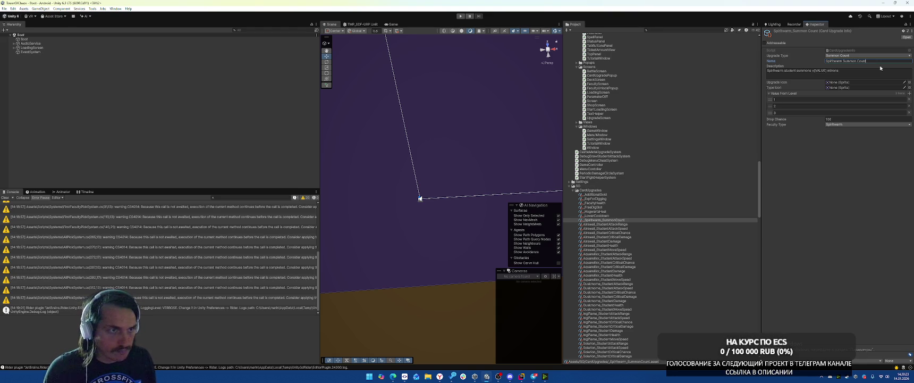
key("Return")
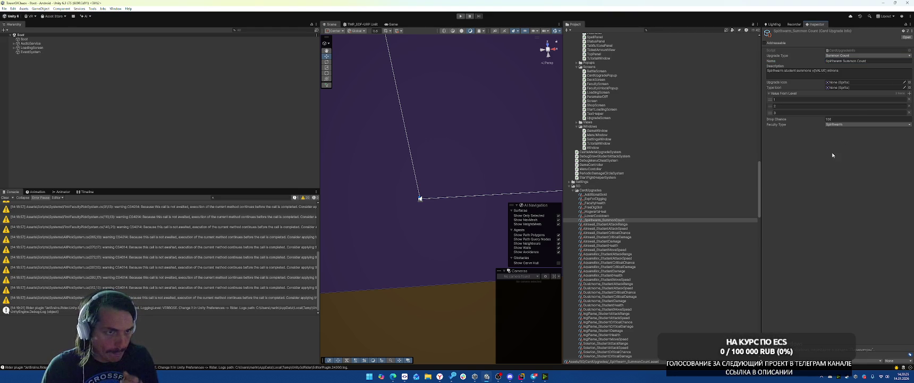
left_click(618, 220)
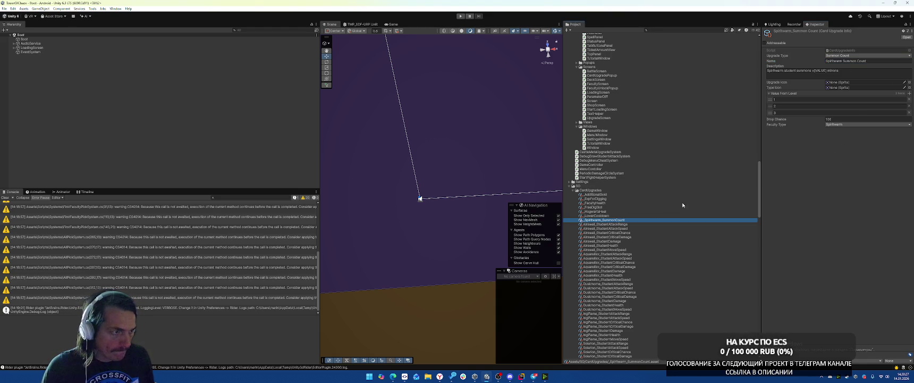
key("ctrl+d")
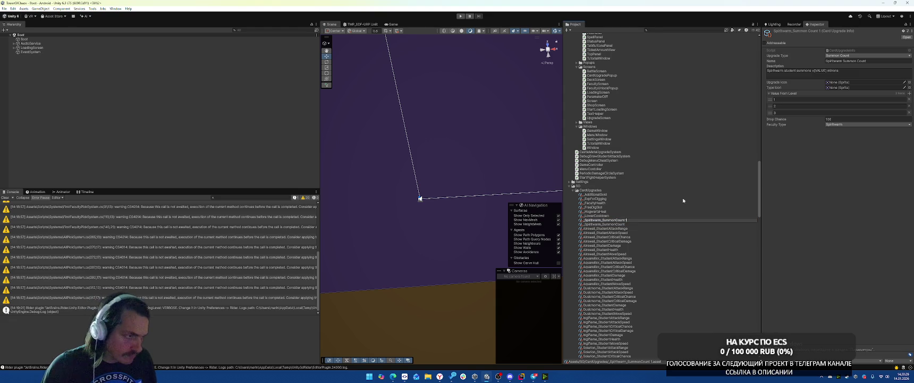
Name the copy Spiritwarm_SummonHp, set type Summon Hp, and end the description with 'additional hp'
key("Return")
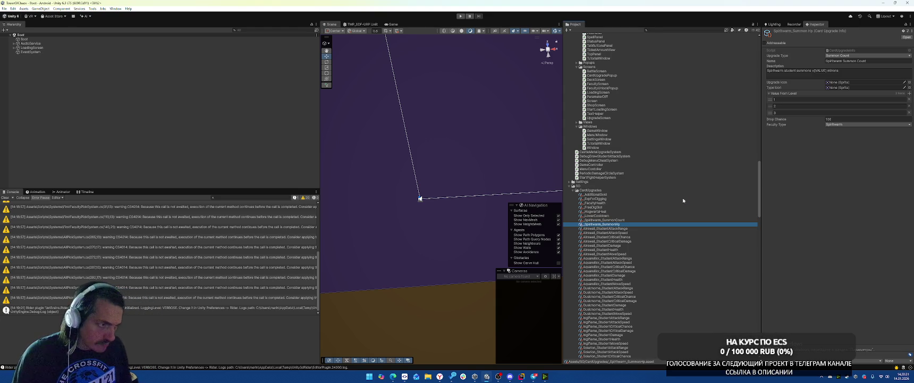
left_click(853, 56)
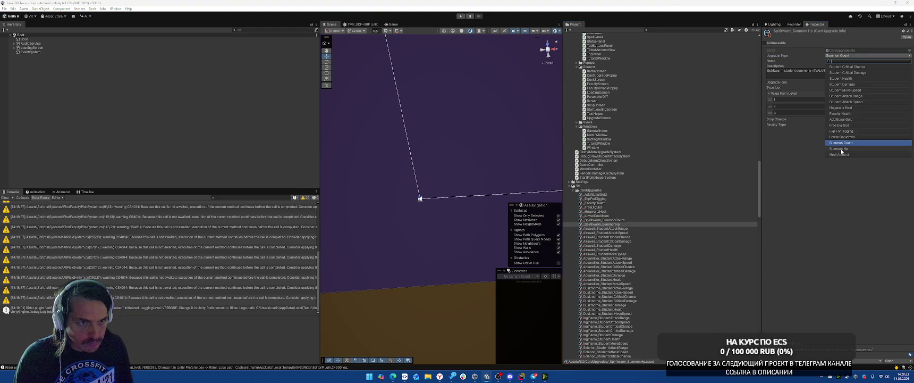
left_click(841, 149)
left_click(810, 73)
left_click(813, 73)
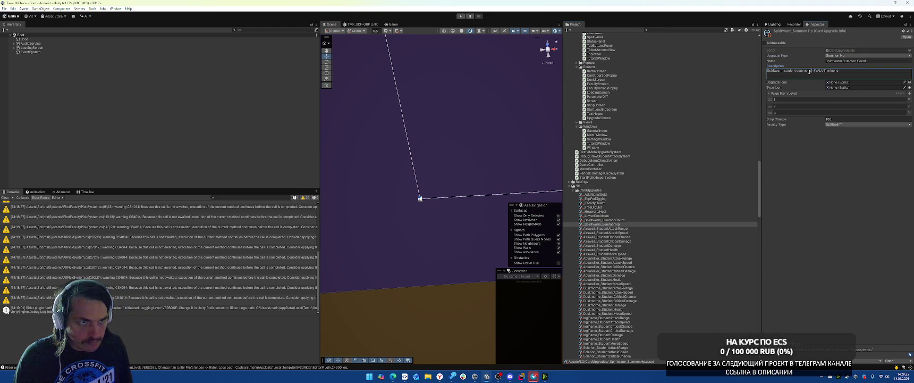
type("s have +[VALUE]")
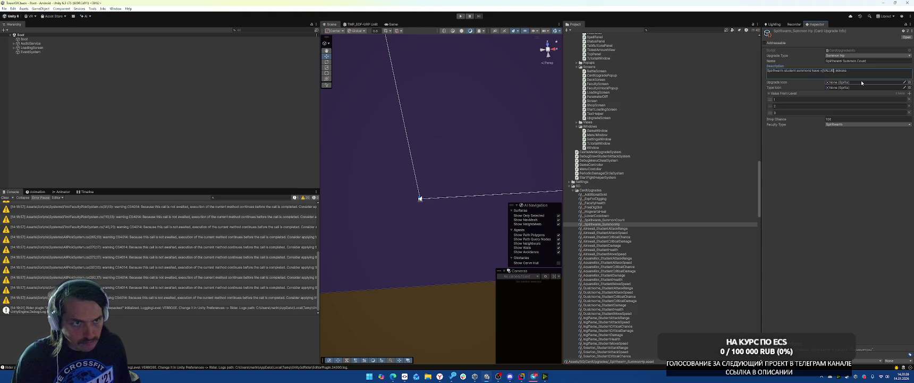
type("%")
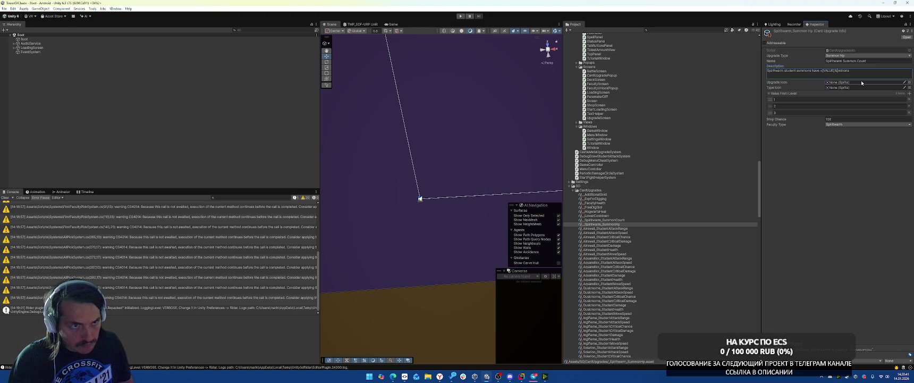
key("ctrl+Delete")
type("additional h")
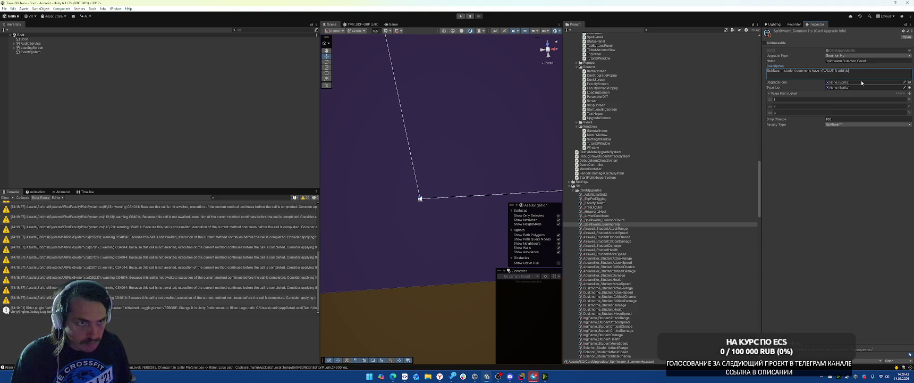
type("p")
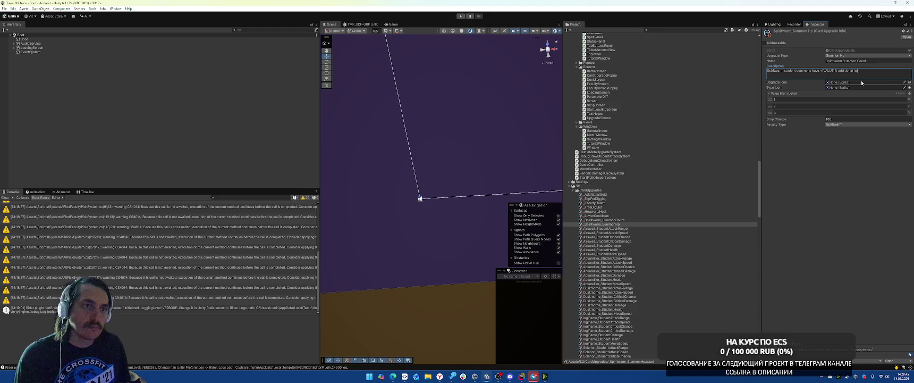
Change the display name to Spiritwarm Summon Hp and set level values 20, 30 and 40
left_click(869, 62)
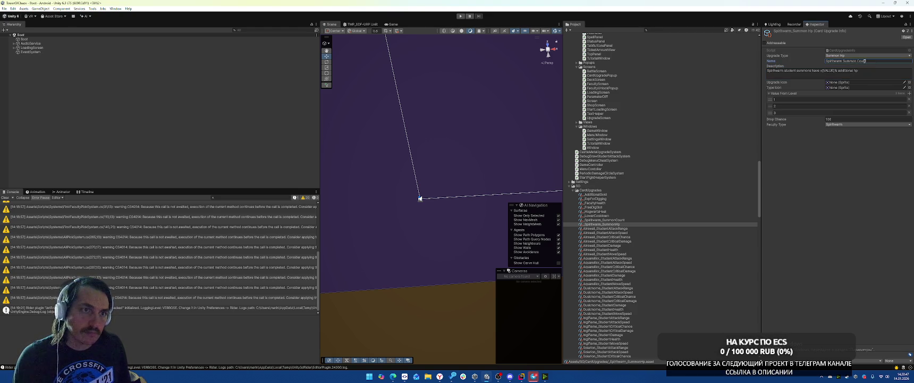
double_click(864, 62)
type("Hp")
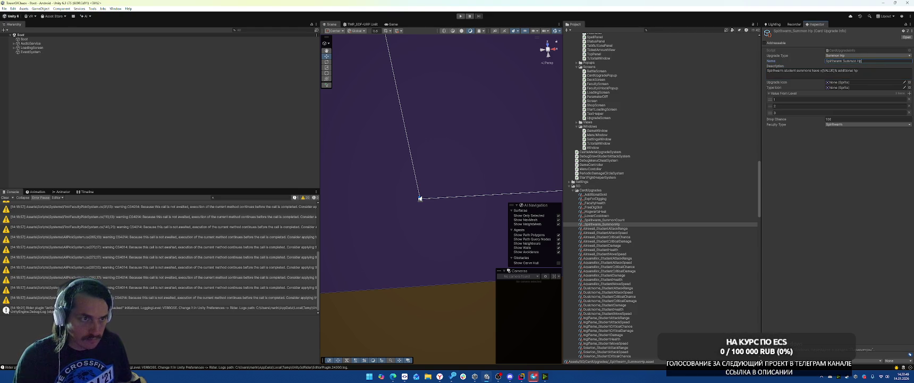
left_click(797, 100)
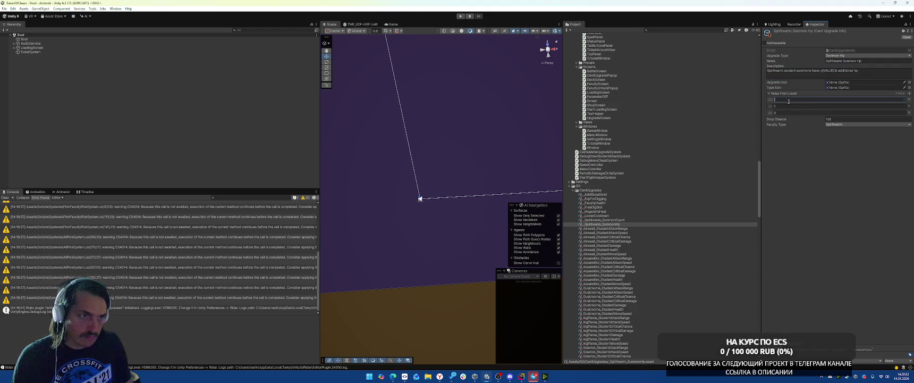
type("20")
left_click(785, 107)
left_click(784, 113)
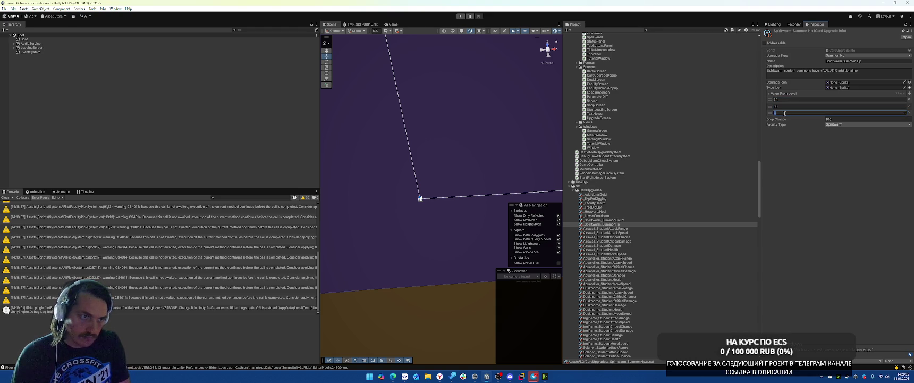
left_click(823, 190)
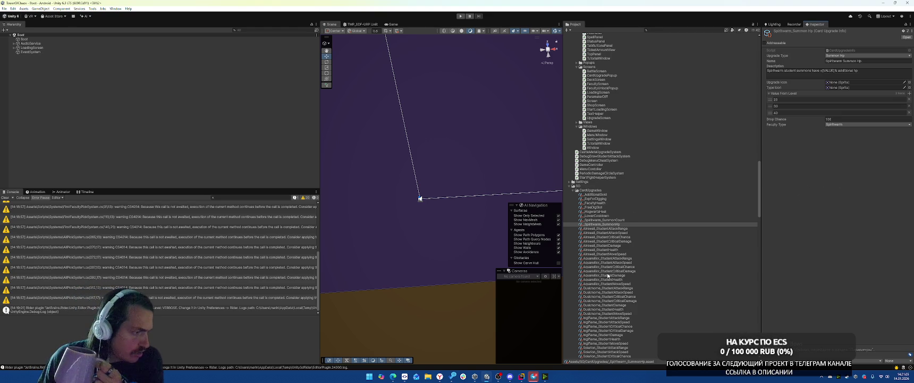
left_click(529, 377)
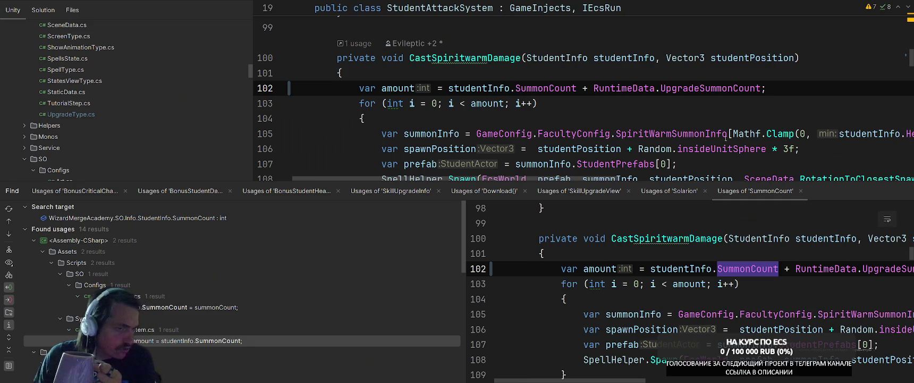
left_click(777, 116)
key("alt+Tab")
key("alt+Tab")
key("alt+Tab")
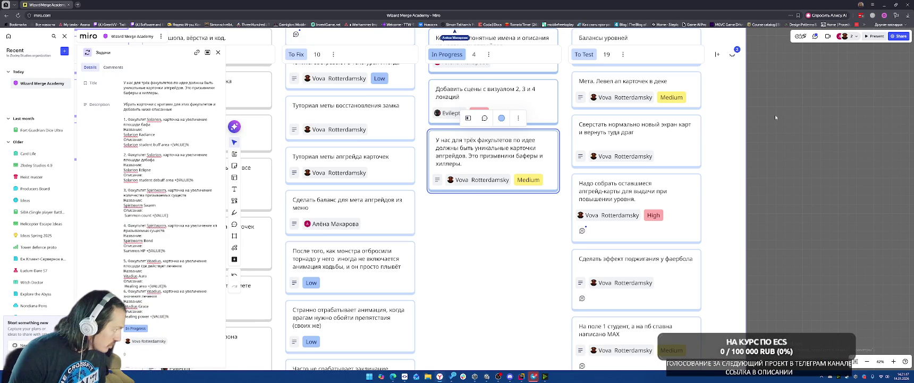
key("alt+Tab")
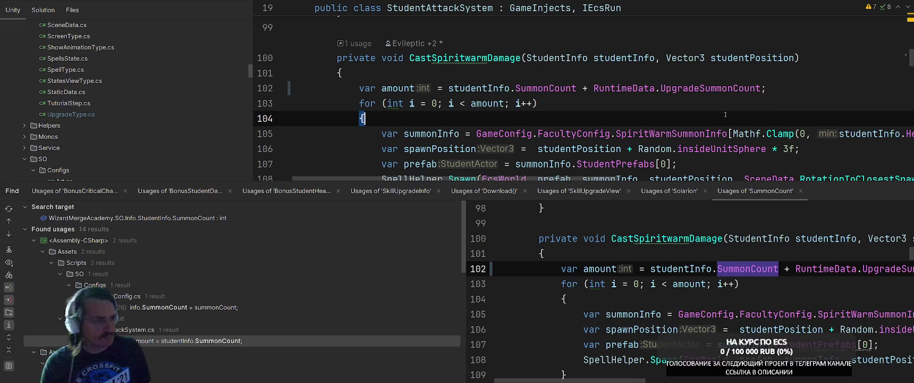
key("alt+Tab")
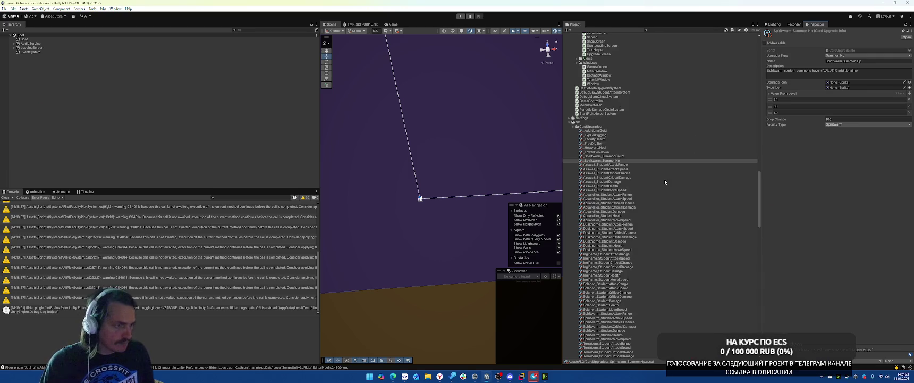
Duplicate Vitadius_StudentHealth and name the copy _Vitadius_StudentHealth
scroll(665, 179, "down", 5)
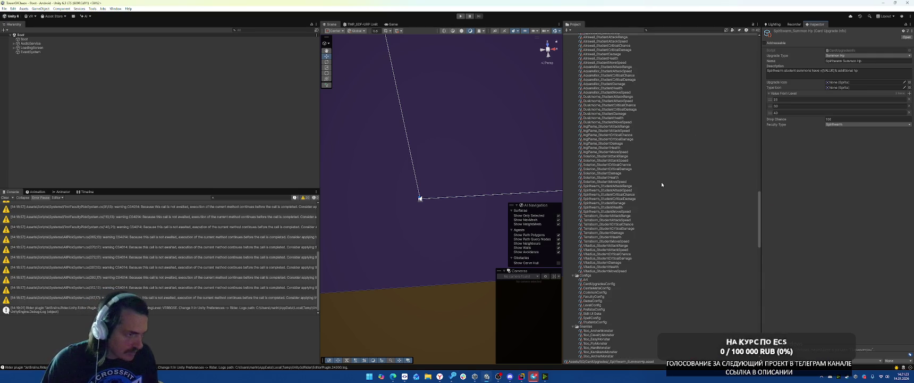
left_click(611, 267)
key("ctrl+d")
key("End")
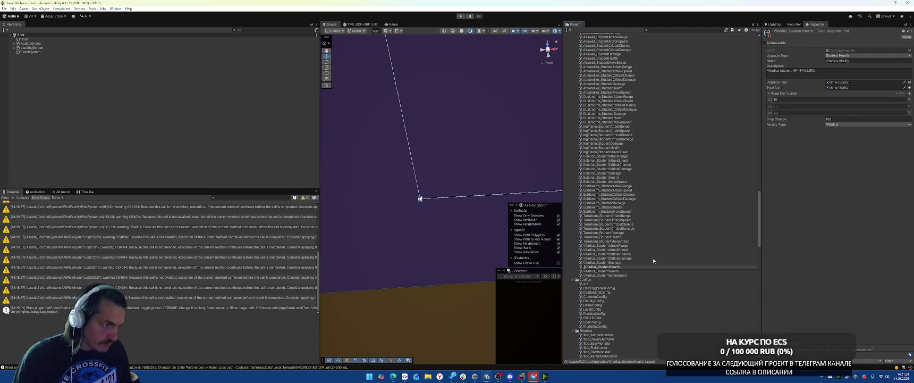
key("Return")
scroll(664, 186, "up", 3)
Replace 'Vitality' with 'Heal' so the display name reads Vitadius Heal
left_click(844, 61)
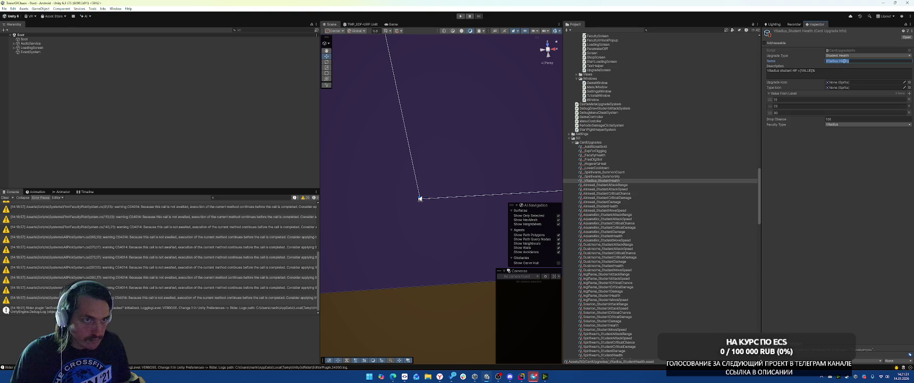
left_click(845, 61)
key("ctrl+BackSpace")
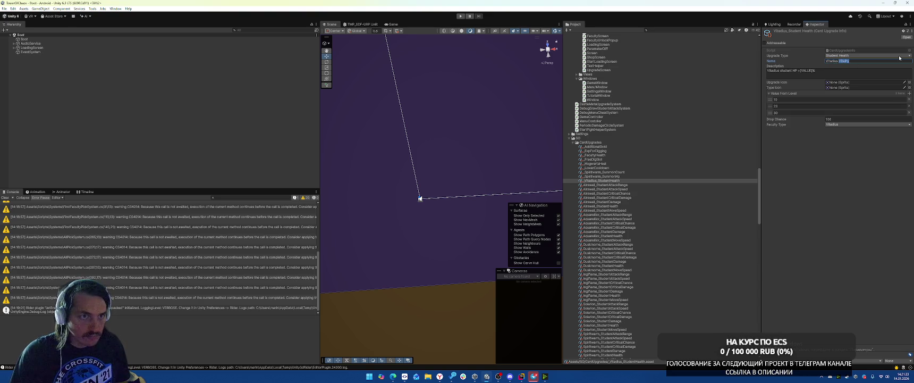
type("Heal")
Reword the description to say how much students heal instead of student HP
left_click(782, 71)
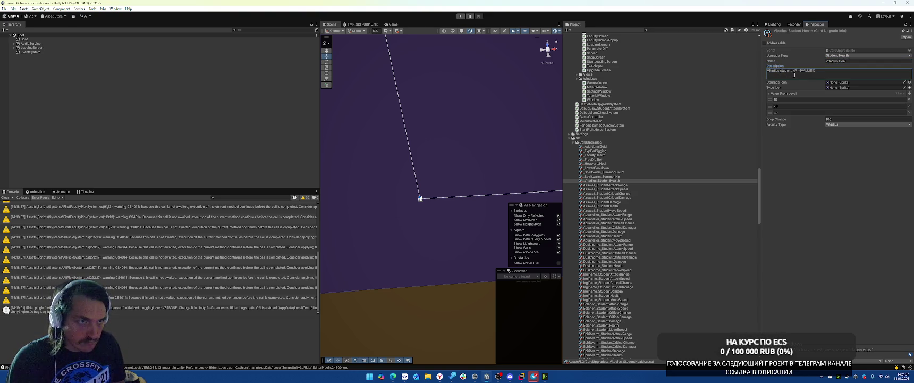
key("ctrl+shift+Right")
key("ctrl+shift+Right")
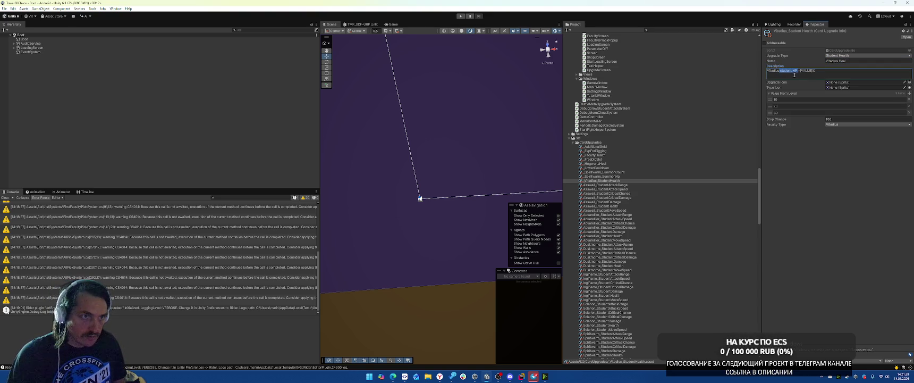
key("Right")
key("BackSpace")
key("BackSpace")
key("BackSpace")
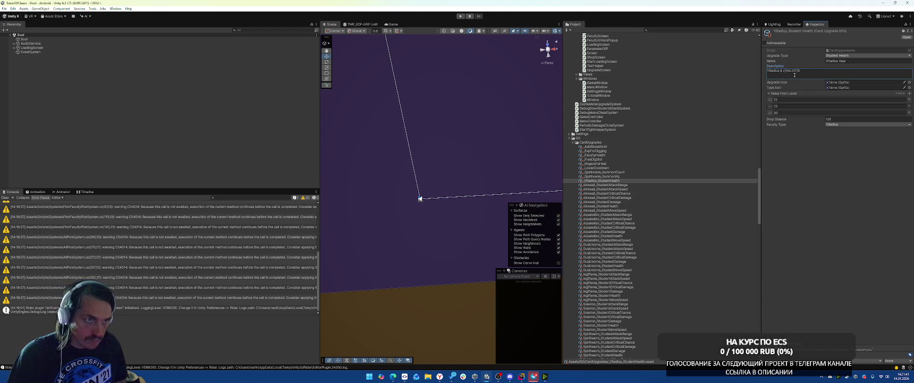
type("student")
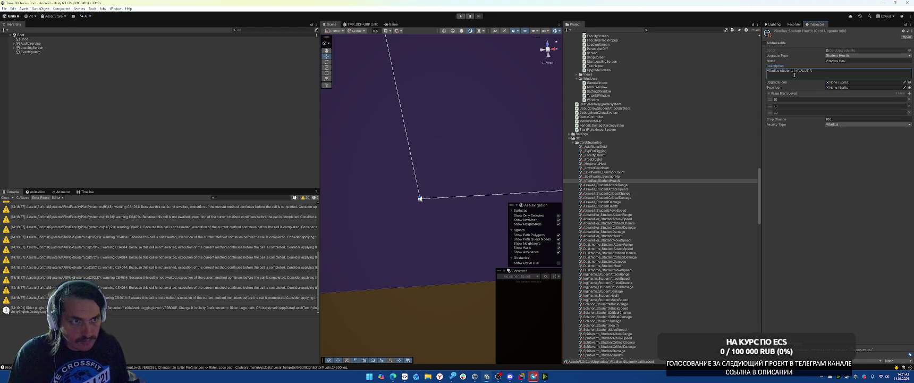
type(" heal ")
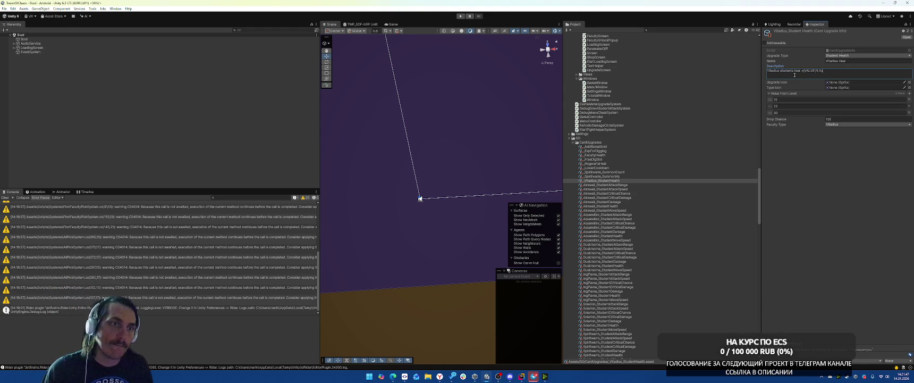
type("P")
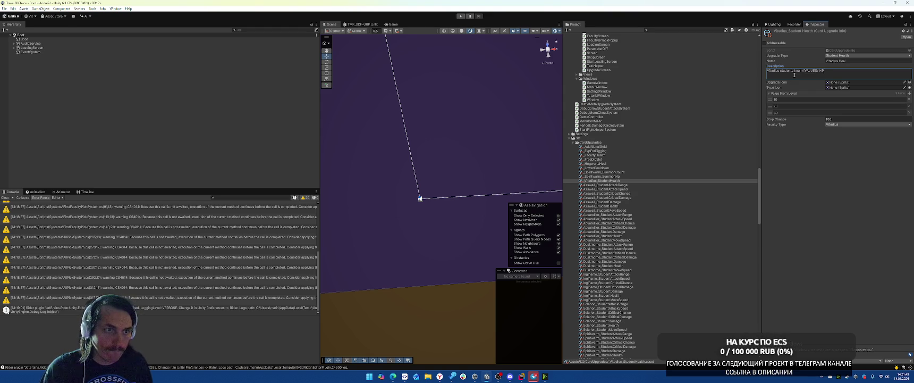
left_click(811, 167)
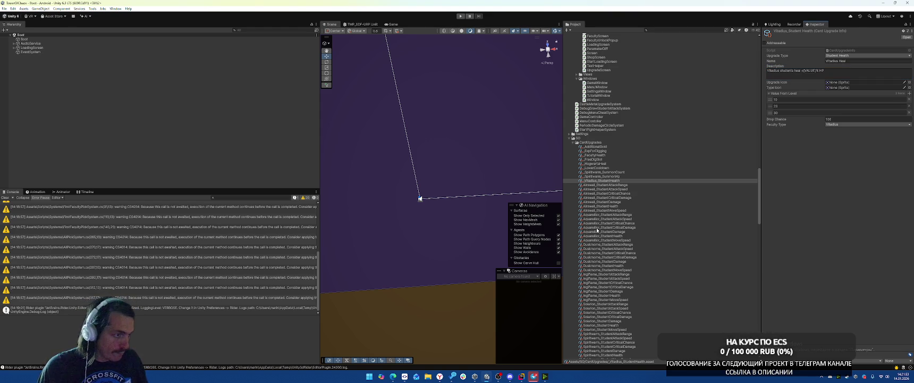
Set the card's Upgrade Type to Heal Amount
left_click(855, 56)
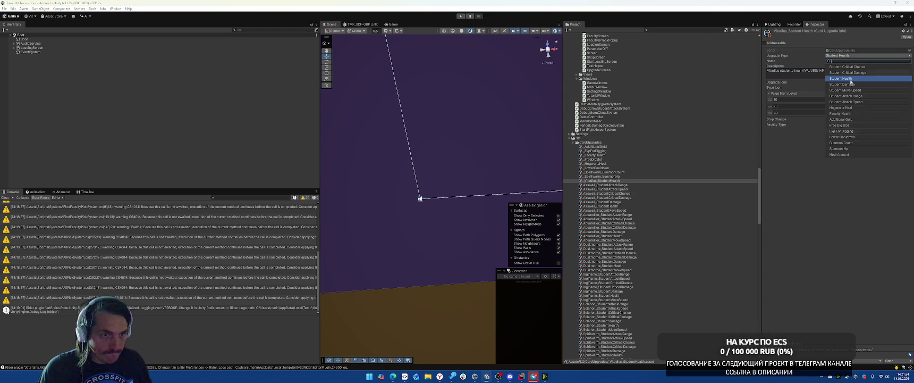
left_click(840, 154)
left_click(845, 55)
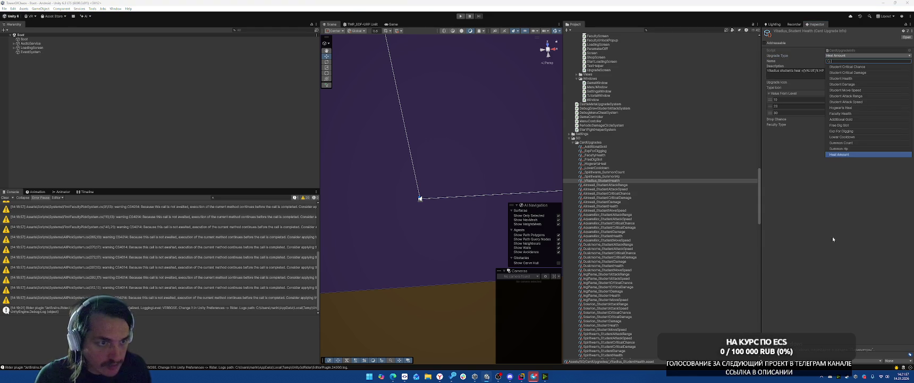
left_click(836, 210)
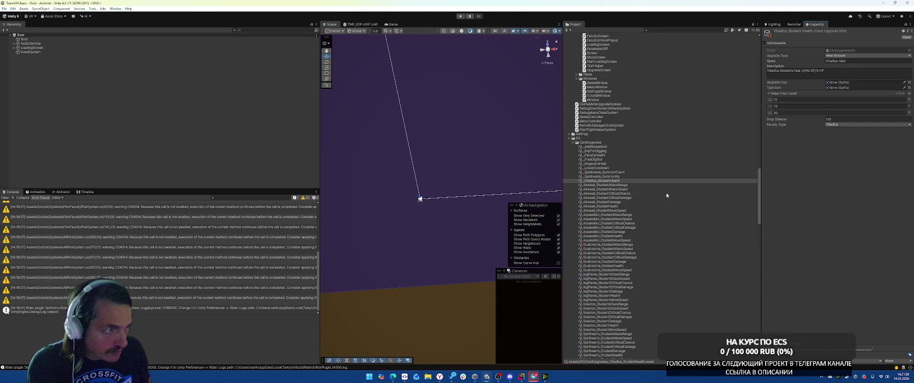
scroll(674, 192, "down", 10)
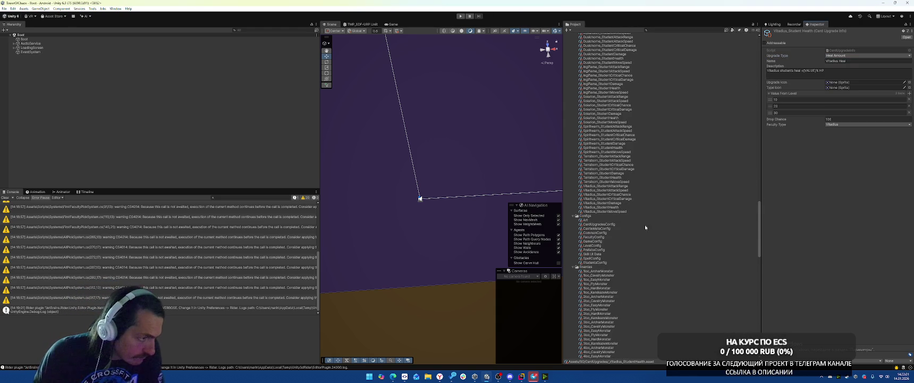
Look through the CardUpgradesConfig, CastleMetaConfig, CommonConfig and GameConfig assets
left_click(606, 225)
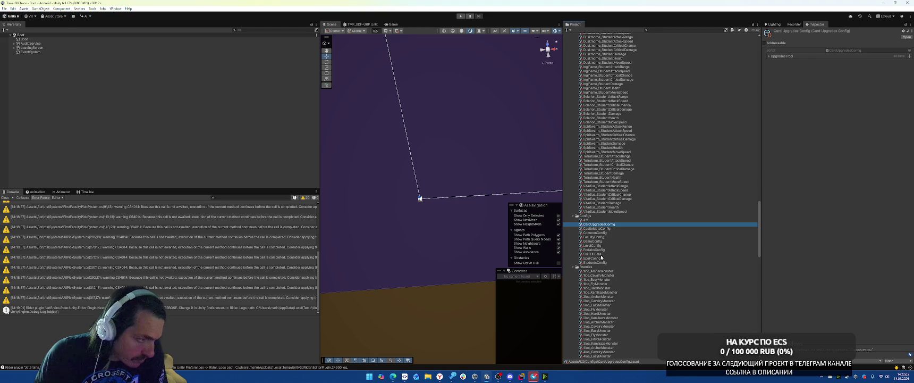
left_click(599, 229)
left_click(598, 233)
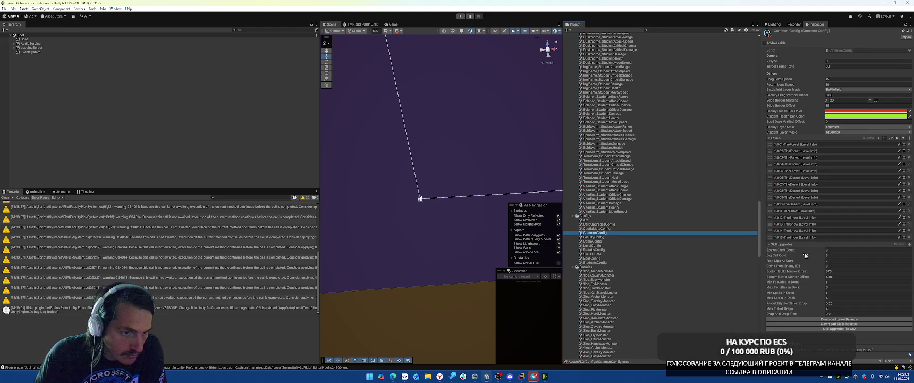
left_click(781, 245)
left_click(781, 245)
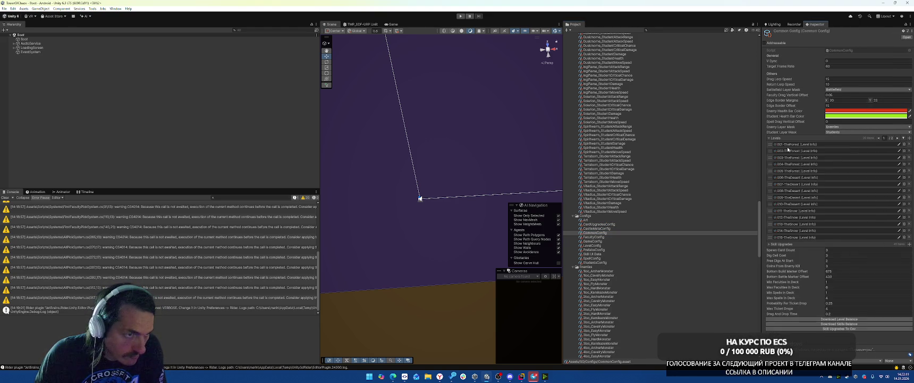
left_click(782, 138)
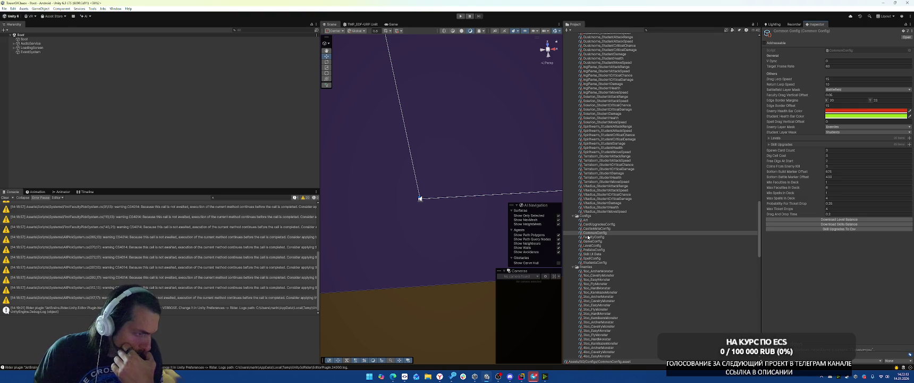
left_click(594, 241)
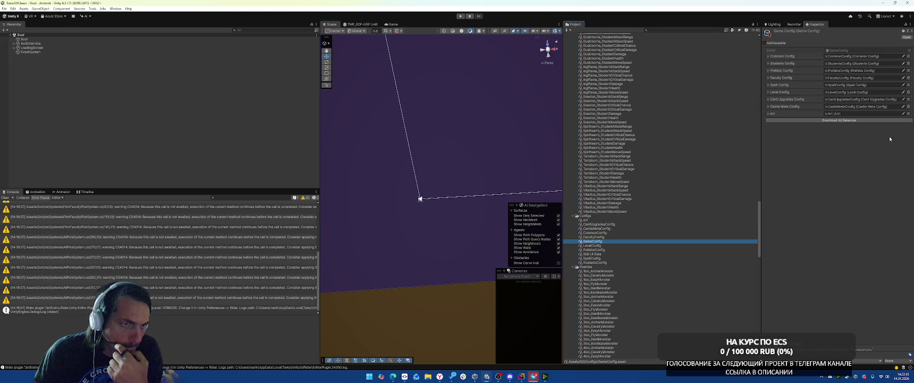
Ping CardUpgradesConfig from GameConfig, select it, and expand its Upgrades Pool list
left_click(845, 100)
left_click(613, 225)
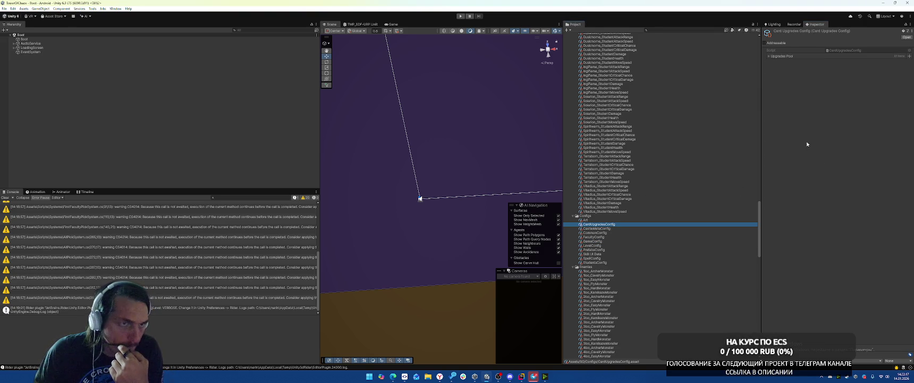
left_click(787, 58)
scroll(673, 144, "up", 10)
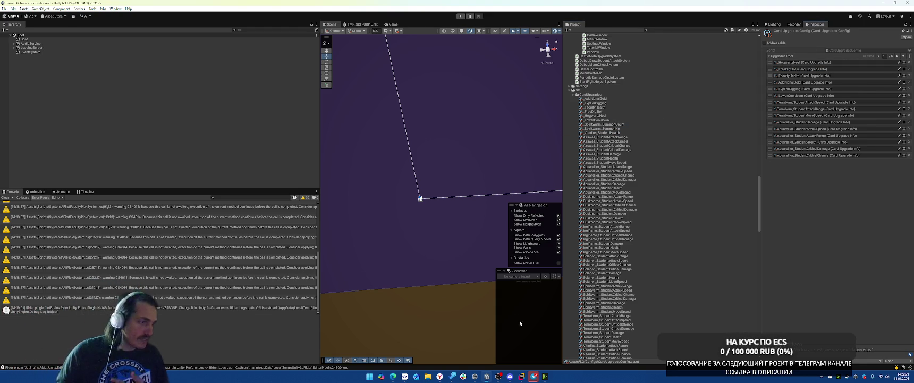
mouse_move(404, 379)
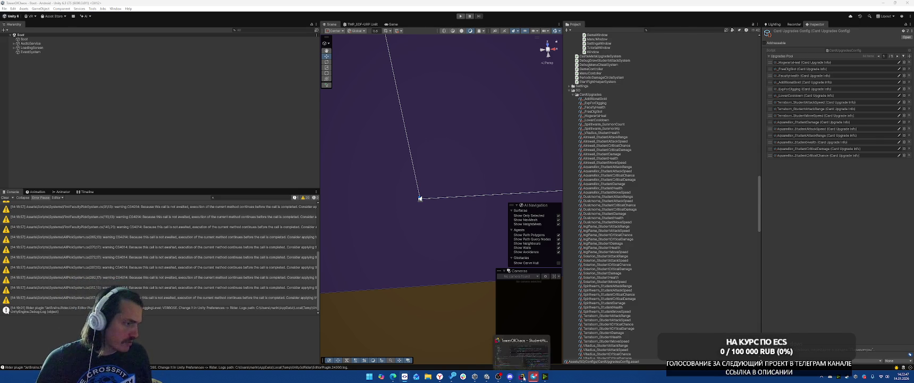
In Rider, close Find Usages and peek at the Spawn declaration and StudentInfo class
left_click(522, 377)
left_click(904, 191)
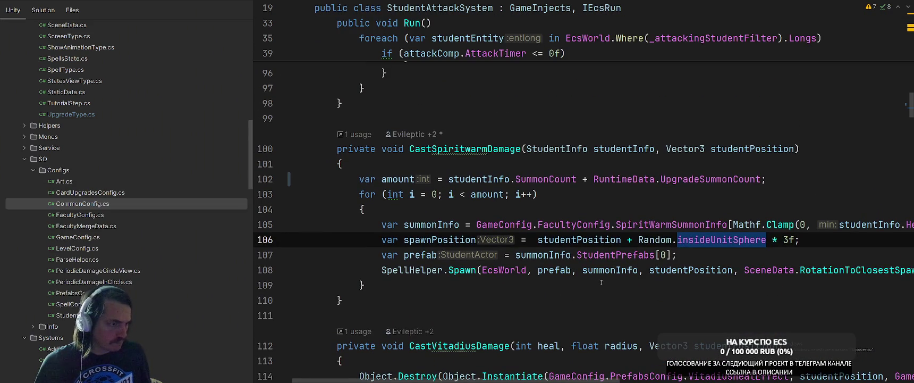
mouse_move(582, 380)
left_mouse_down()
mouse_move(898, 379)
mouse_move(590, 374)
mouse_move(709, 379)
mouse_move(607, 379)
left_mouse_up()
left_click(428, 271, "ctrl")
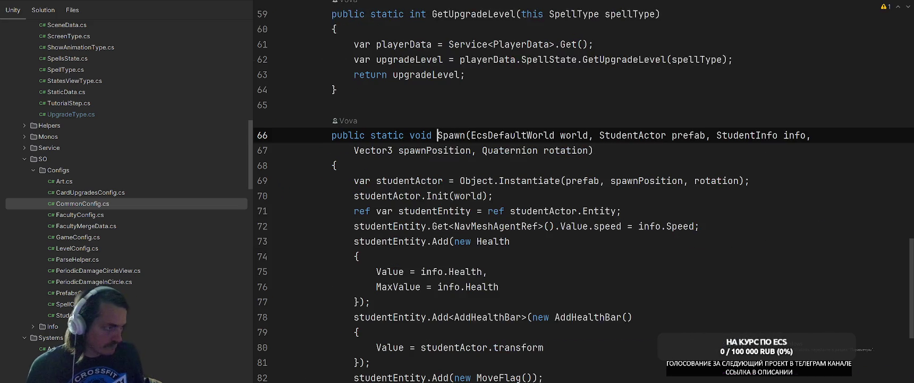
scroll(521, 164, "down", 3)
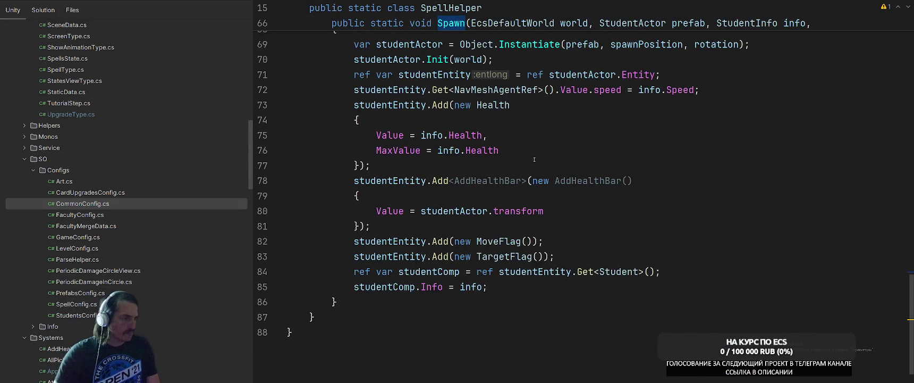
scroll(532, 160, "up", 2)
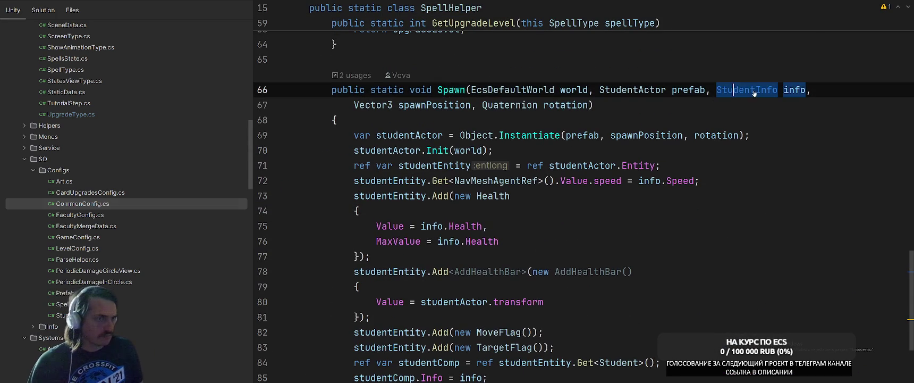
left_click(745, 91, "ctrl")
key("ctrl+minus")
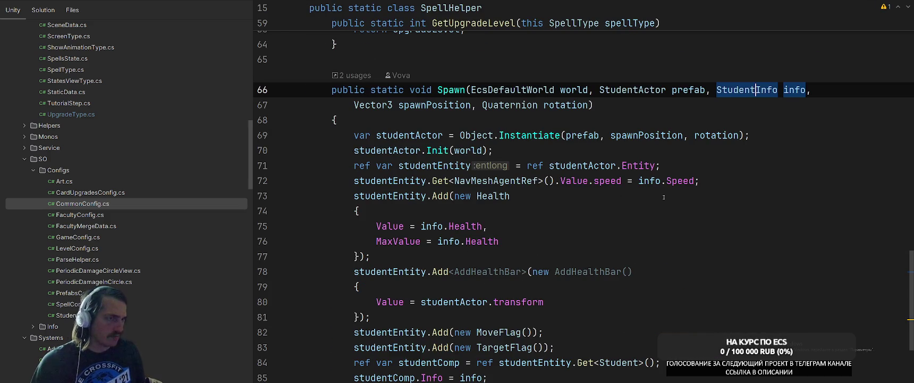
key("ctrl+minus")
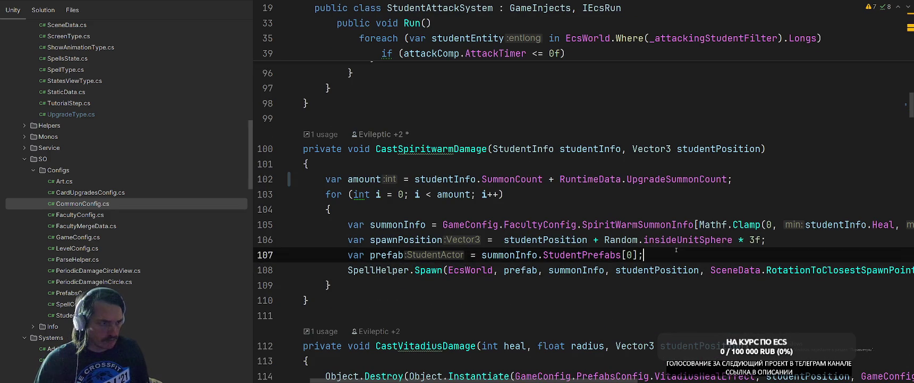
Back at the Spawn call, inspect the SpiritWarmSummonInfo lookup on line 105
left_click(748, 287)
scroll(700, 380, "right", 3)
scroll(699, 380, "left", 3)
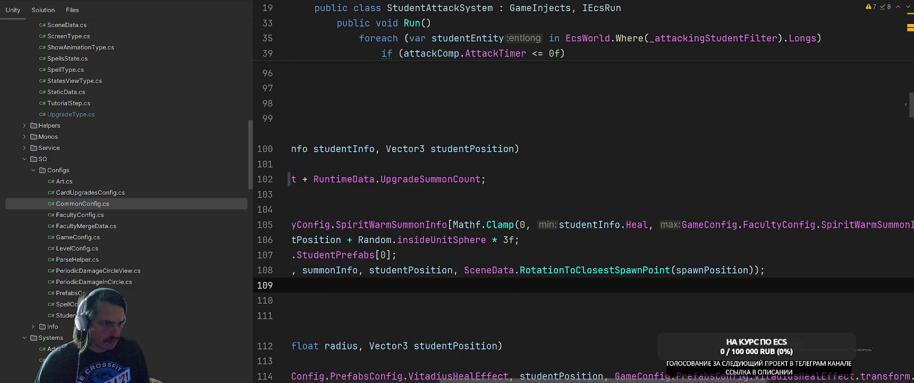
left_click(468, 270, "ctrl")
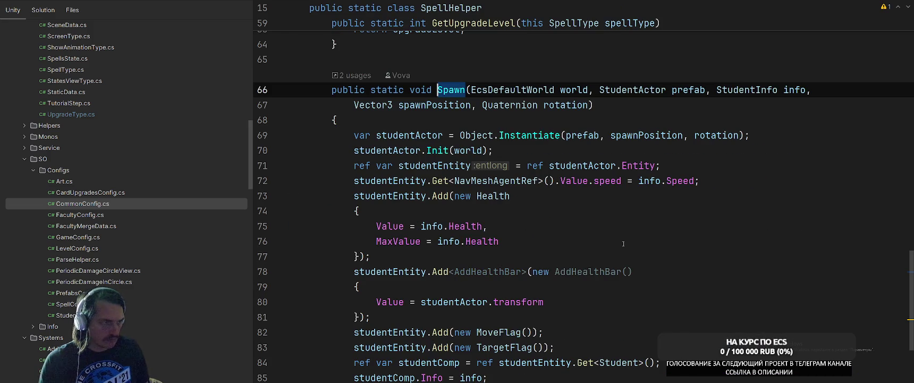
key("ctrl+alt+Left")
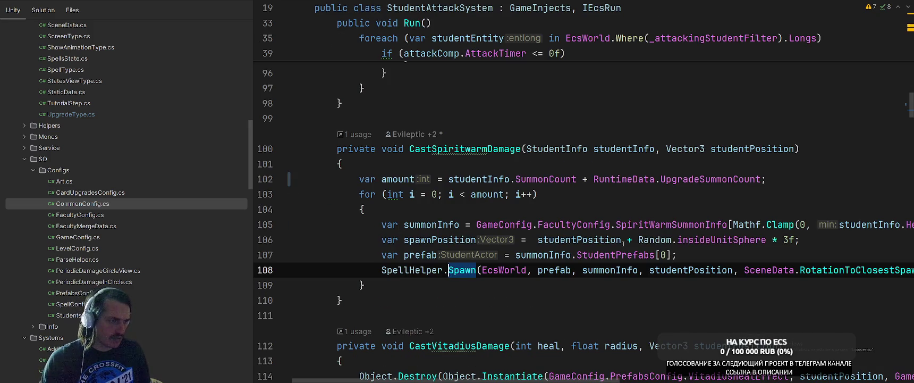
left_click(645, 224)
scroll(645, 224, "right", 10)
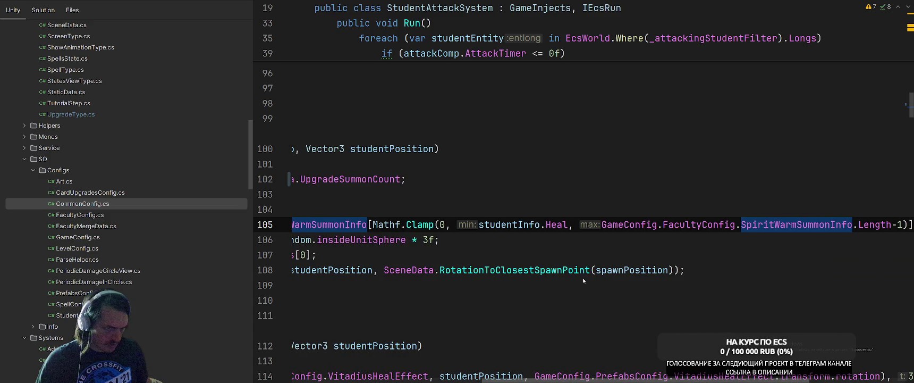
Jump from the line 108 Spawn call to SpellHelper.Spawn and scroll through its body
key("Down")
key("Down")
key("Down")
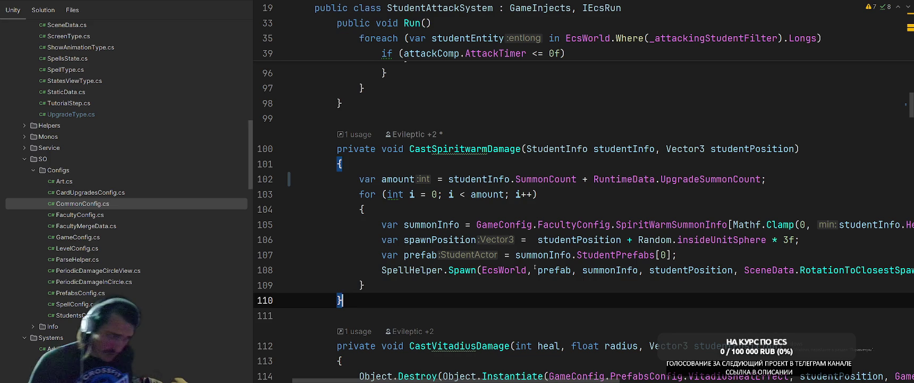
left_click(452, 270)
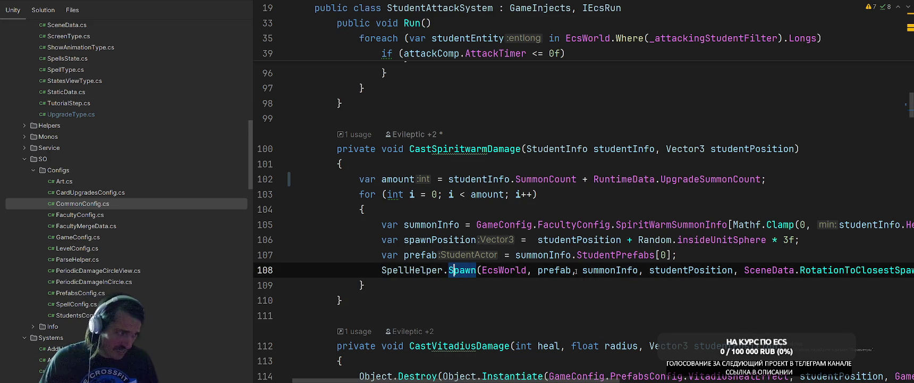
left_click(465, 270)
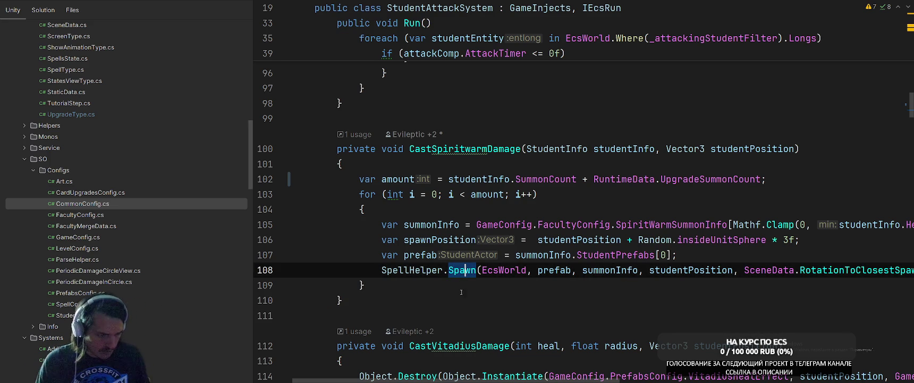
key("F12")
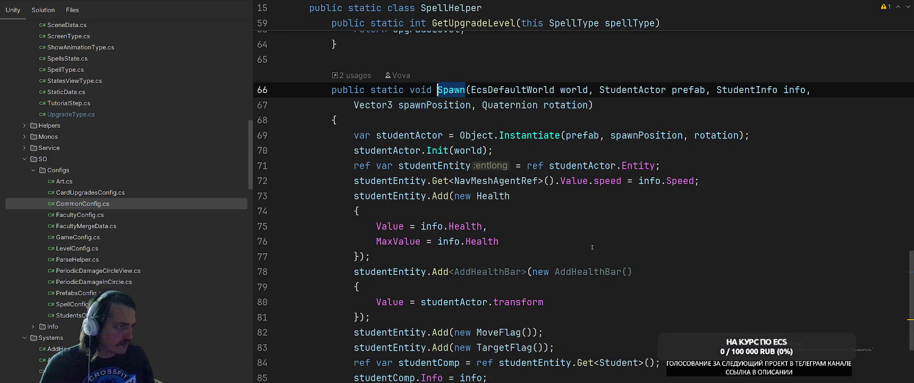
scroll(593, 248, "down", 3)
scroll(575, 272, "up", 6)
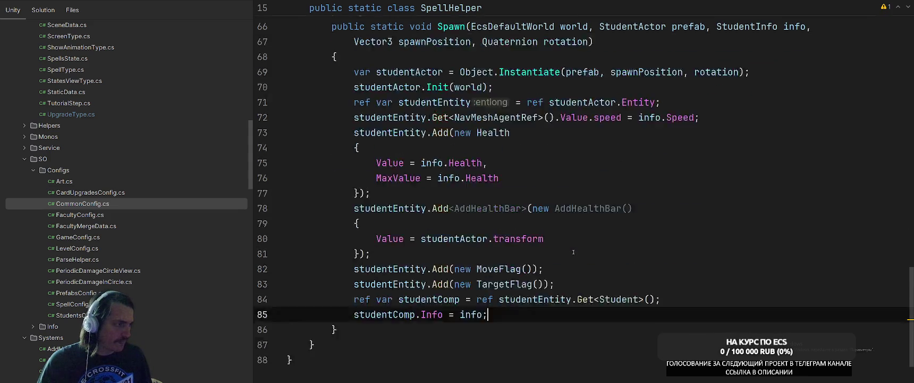
scroll(427, 148, "down", 4)
Add 'return studentEntity;' as the last line of SpellHelper's Spawn method
scroll(653, 213, "down", 3)
left_click(652, 273)
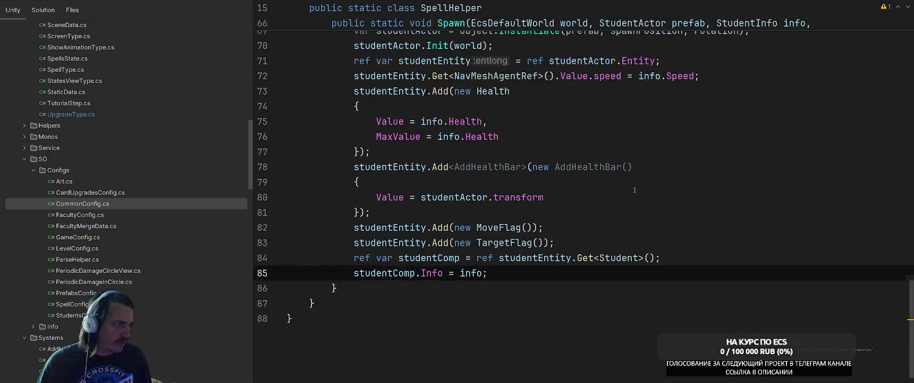
key("Return")
type("ret")
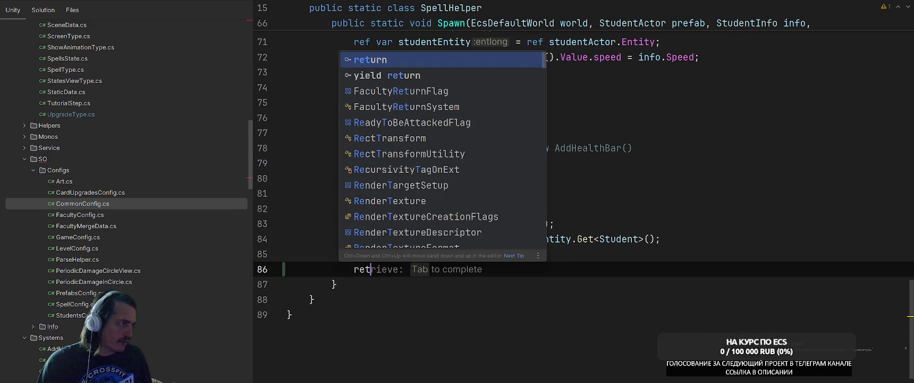
type("urn studentEn")
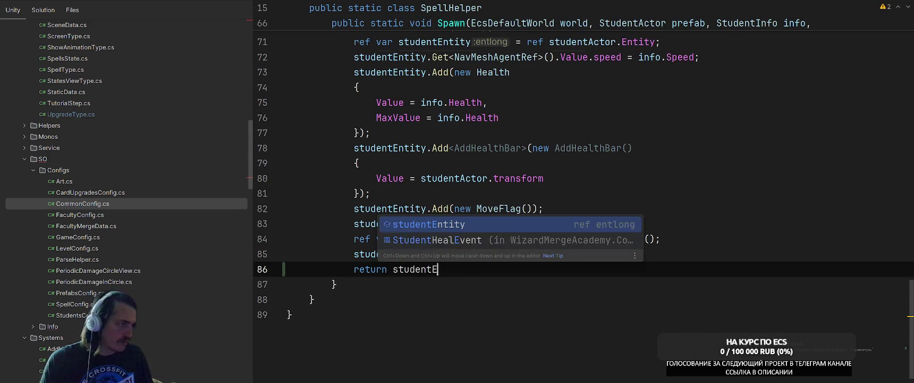
key("Tab")
type(";")
Change Spawn's return type from void to entlong, then return to its call site
scroll(584, 212, "up", 5)
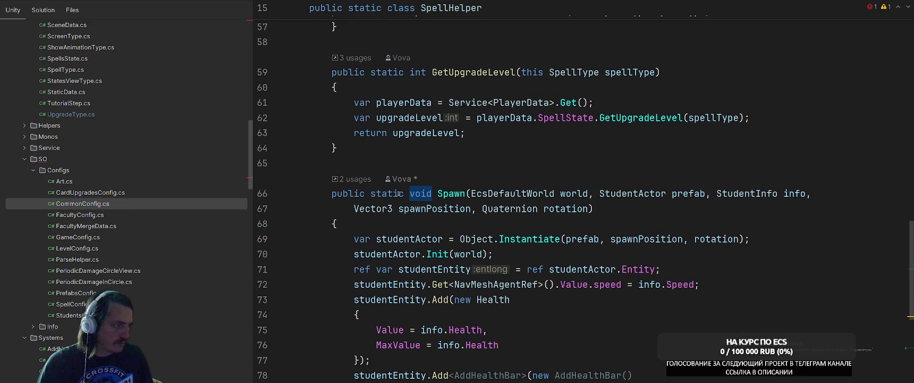
double_click(420, 194)
type("entl")
key("Return")
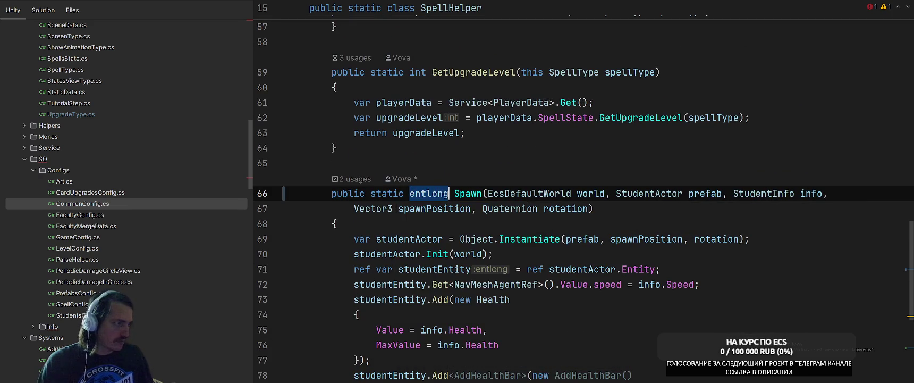
key("ctrl+alt+Left")
scroll(552, 213, "down", 3)
Store the Spawn call's result in a new 'var summonEntity' variable
key("Home")
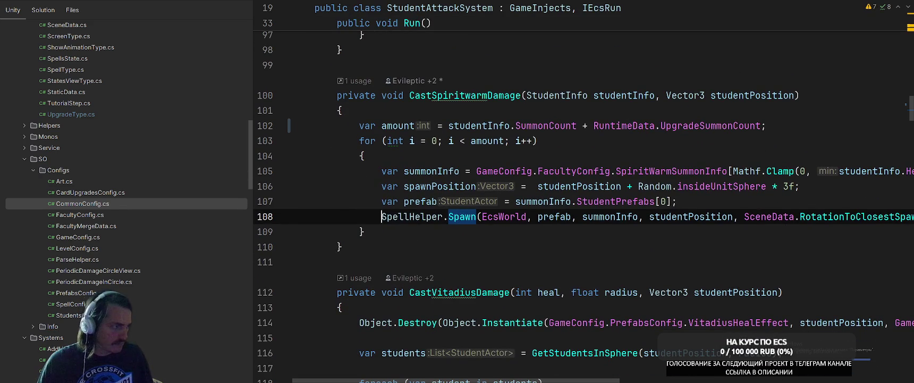
type("var u")
key("Escape")
key("BackSpace")
type("summo")
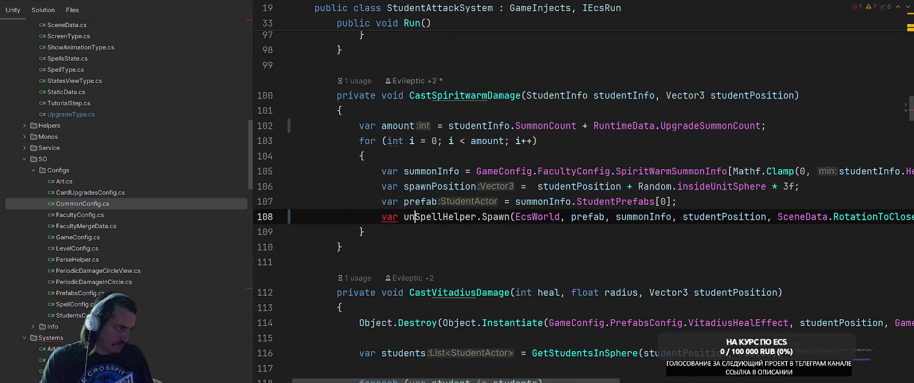
type("nEntity =")
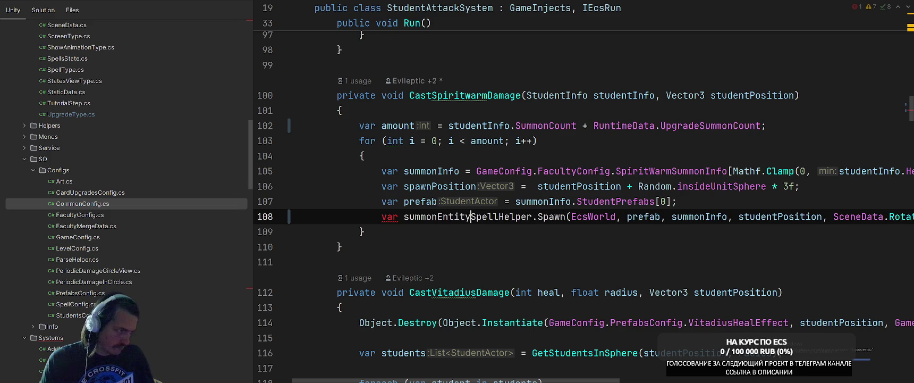
key("Escape")
Add a summonEntity.Get<Health>() call below the Spawn line
key("End")
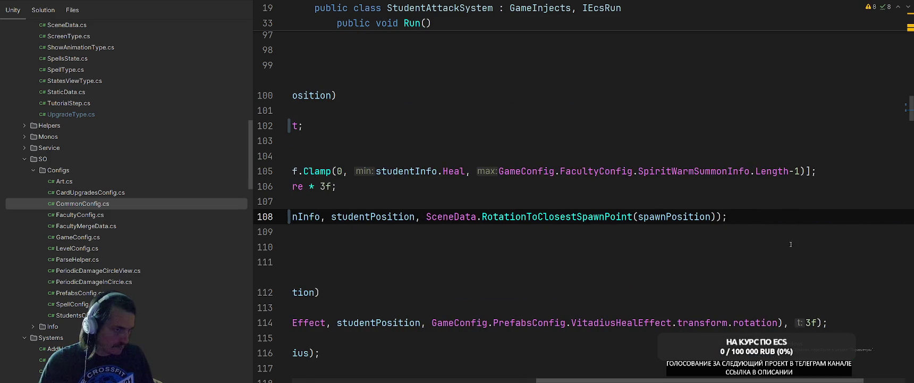
key("Return")
key("Return")
key("Return")
key("Up")
key("Up")
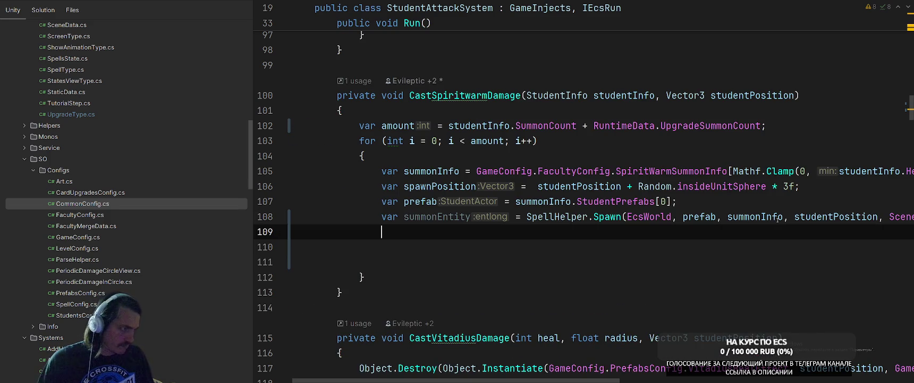
type("su")
key("Return")
type(".Get")
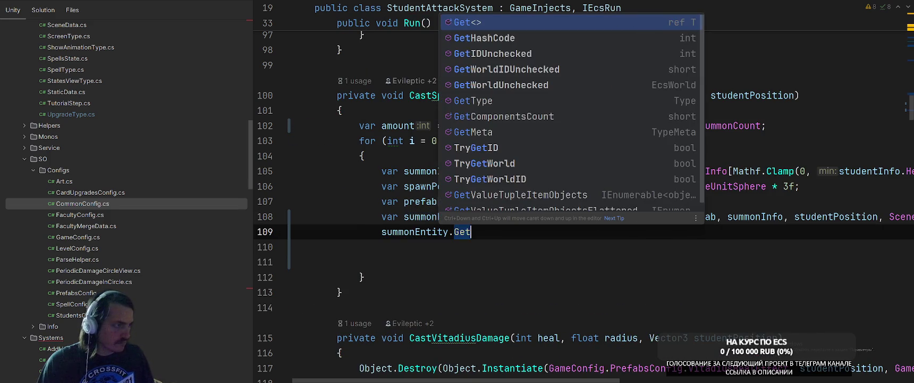
key("Return")
type("Heal>(")
Turn it into 'ref var health = ref summonEntity.Get<Health>();'
key("Return")
key("End")
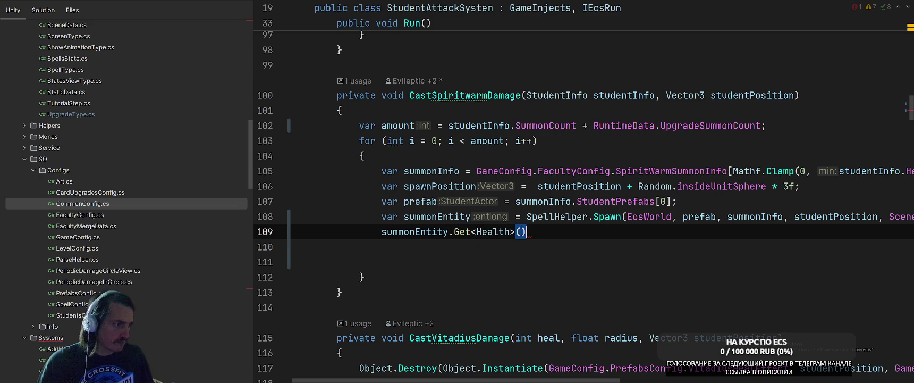
type(".var")
key("Return")
key("Return")
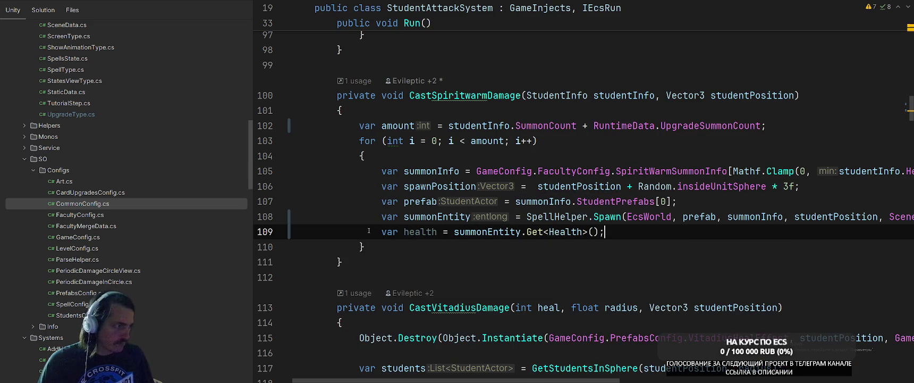
key("Home")
type("ref")
left_click(454, 232)
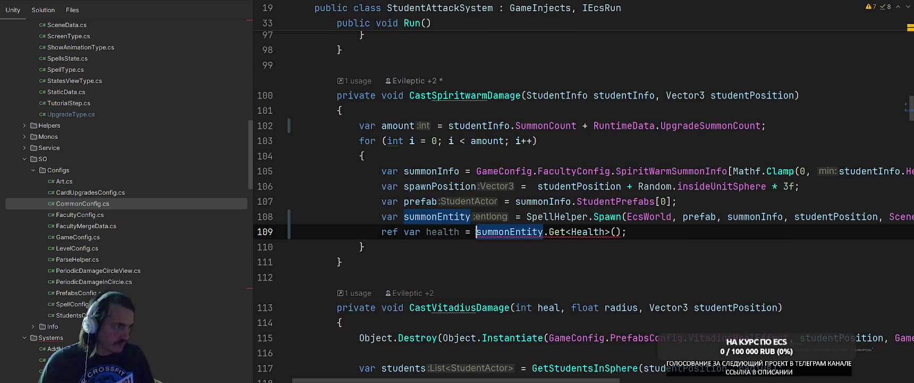
type("ref")
left_click(668, 233)
Start a new line assigning health.Value = health.MaxValue
key("Return")
type("hea")
key("Return")
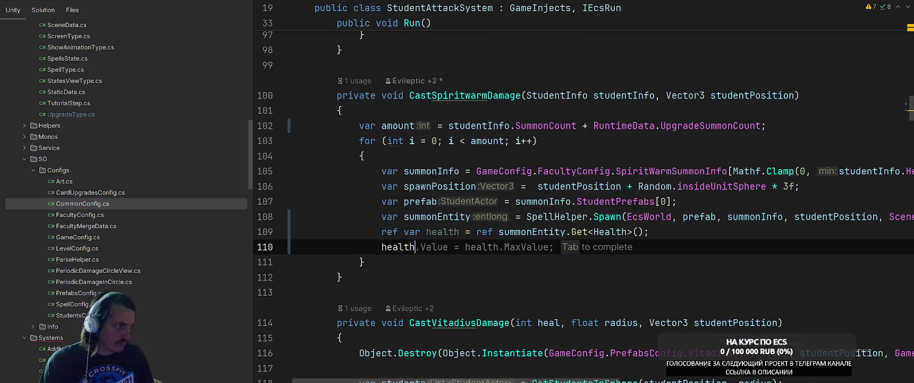
type(".")
key("Tab")
key("BackSpace")
type("= ")
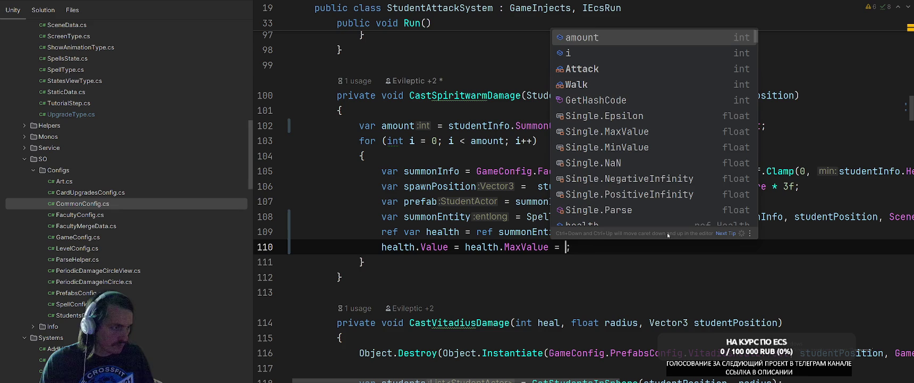
type("heal")
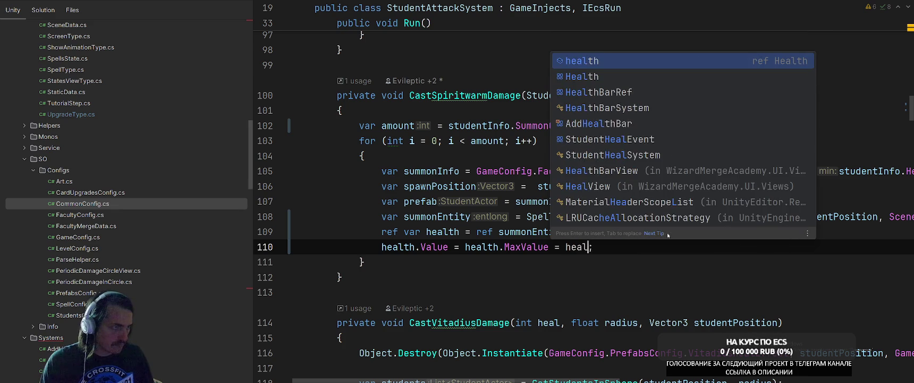
key("Return")
type(".ma")
key("Return")
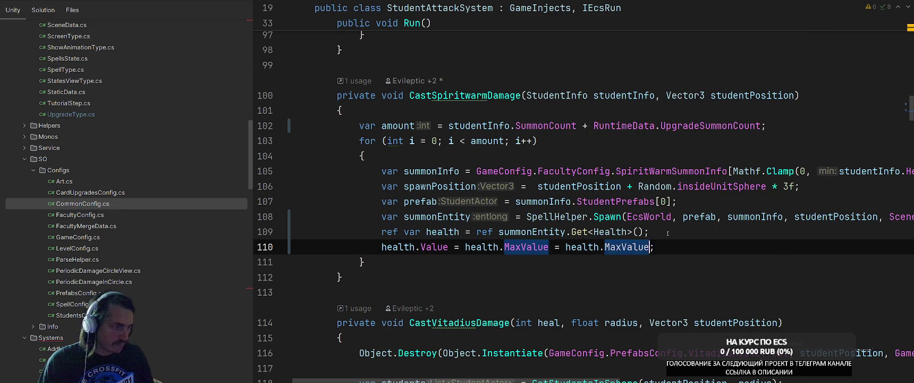
Multiply by RuntimeData.UpgradeSummonHp and convert it to 'health.Value = health.MaxValue *= RuntimeData.UpgradeSummonHp'
type("* Runt")
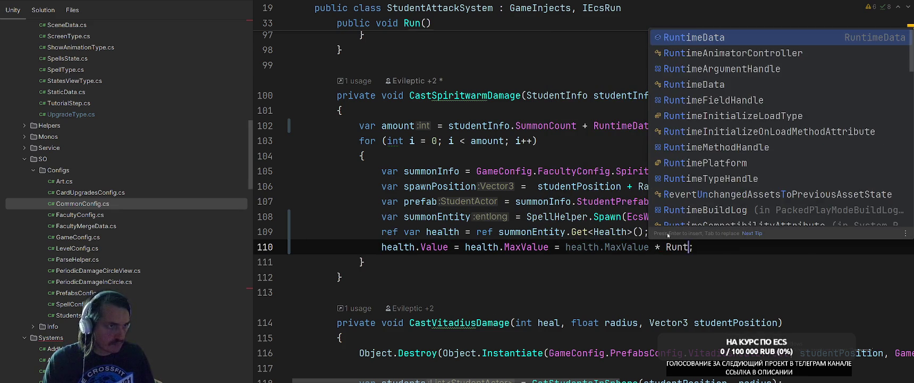
key("Return")
type(".Hea")
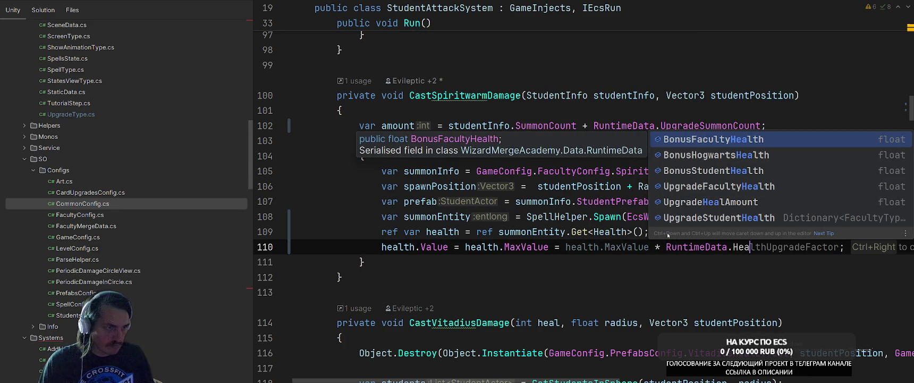
key("Down")
key("Down")
key("BackSpace")
key("BackSpace")
key("BackSpace")
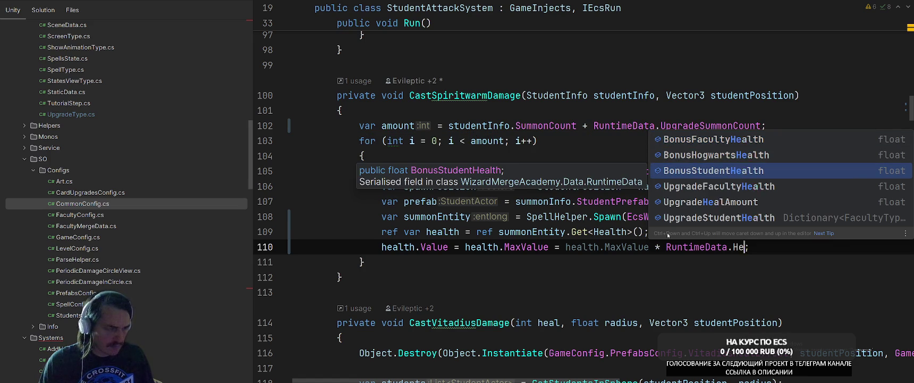
type("Summ")
key("Down")
key("Return")
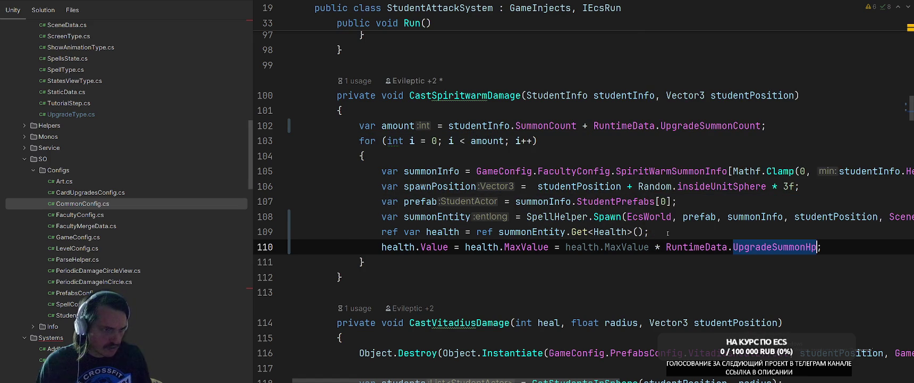
left_click(570, 246)
key("alt+Return")
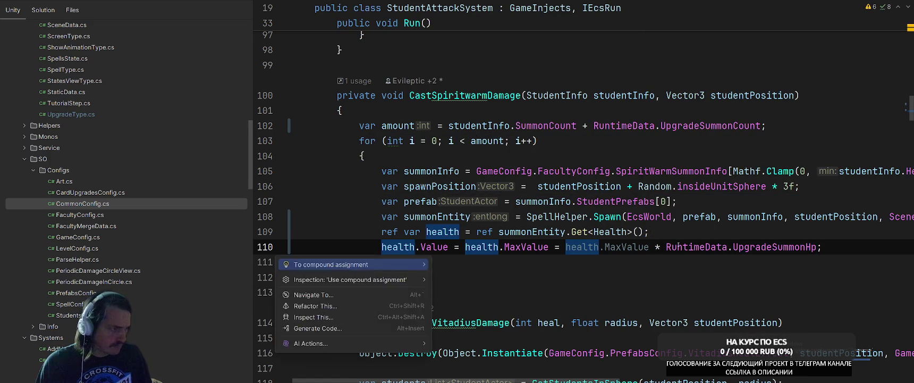
key("Return")
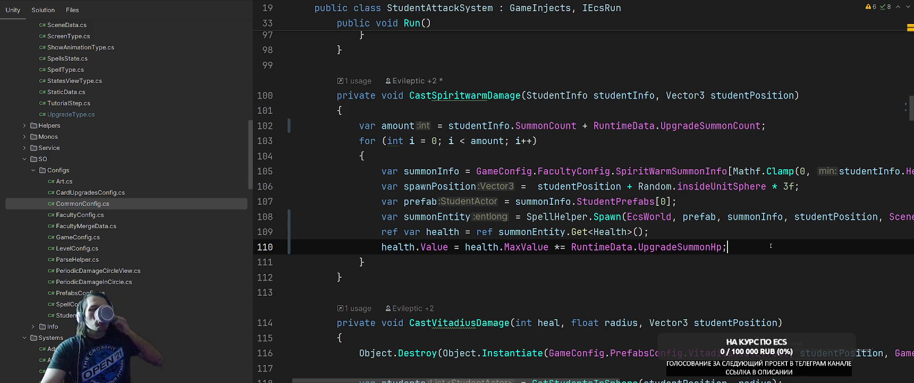
left_click(608, 216, "ctrl")
scroll(692, 229, "down", 2)
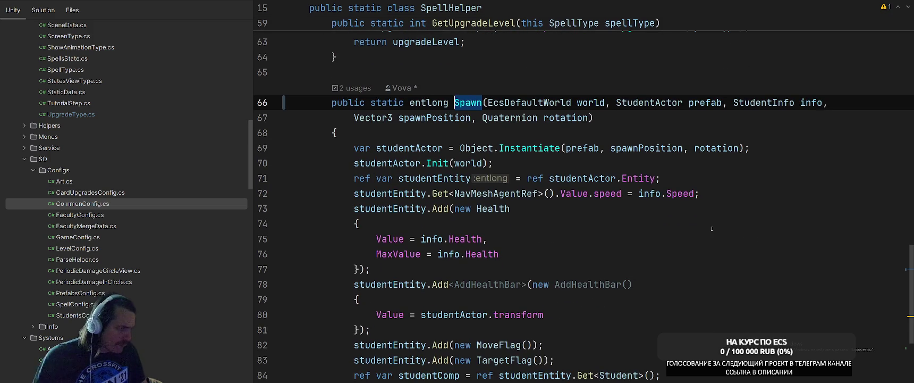
scroll(605, 261, "down", 3)
scroll(606, 260, "up", 3)
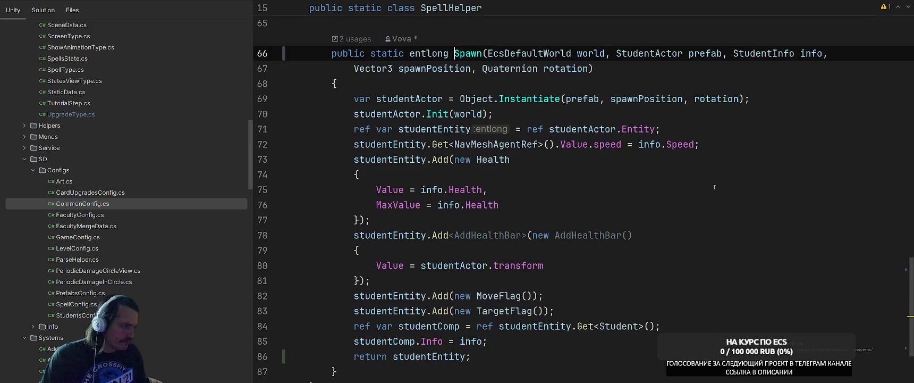
key("ctrl+minus")
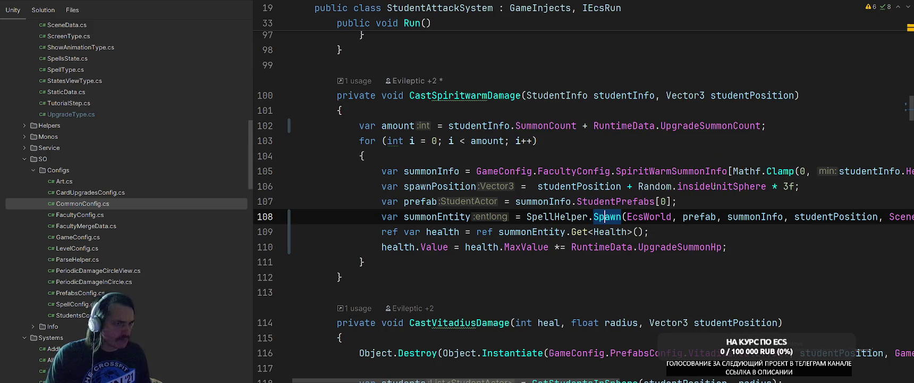
key("Down")
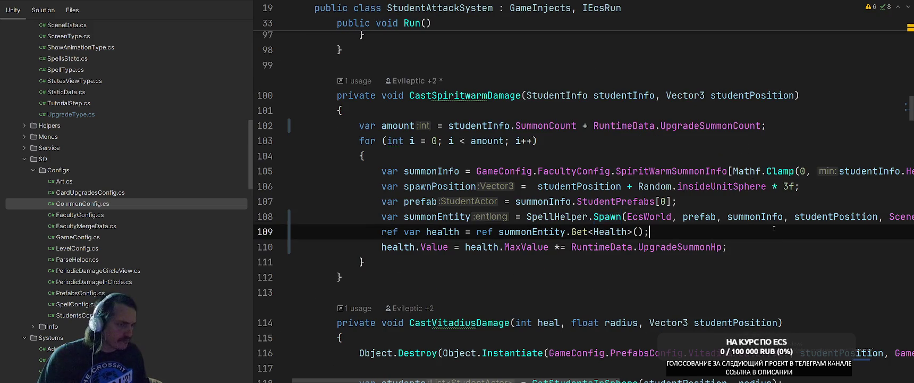
left_click(779, 247)
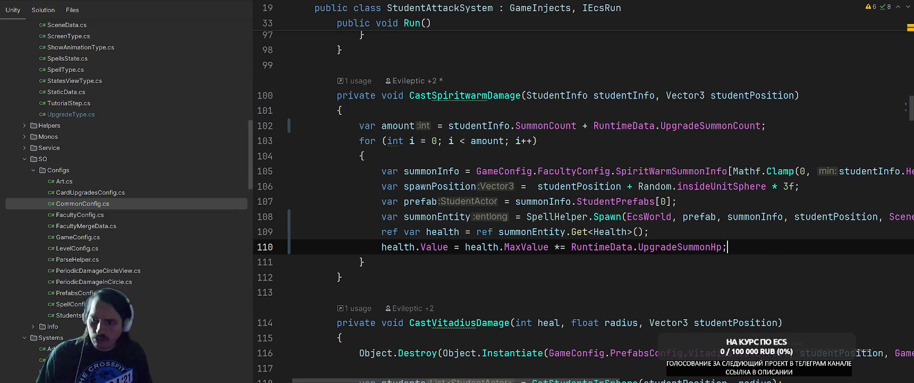
left_click(639, 157)
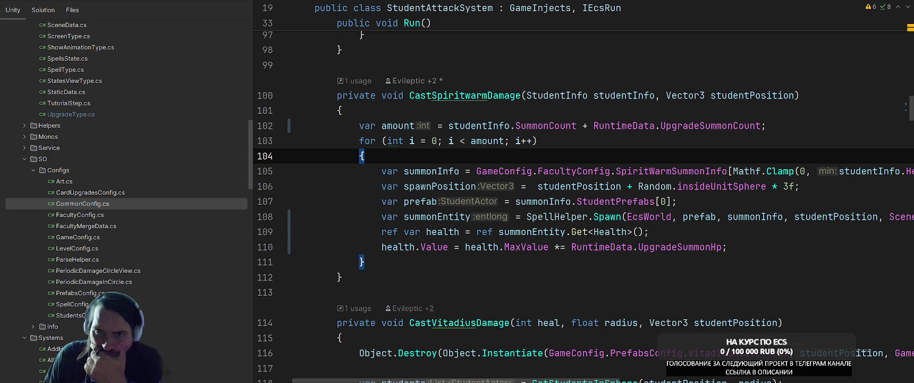
left_click(771, 201)
scroll(771, 184, "up", 5)
scroll(772, 185, "down", 4)
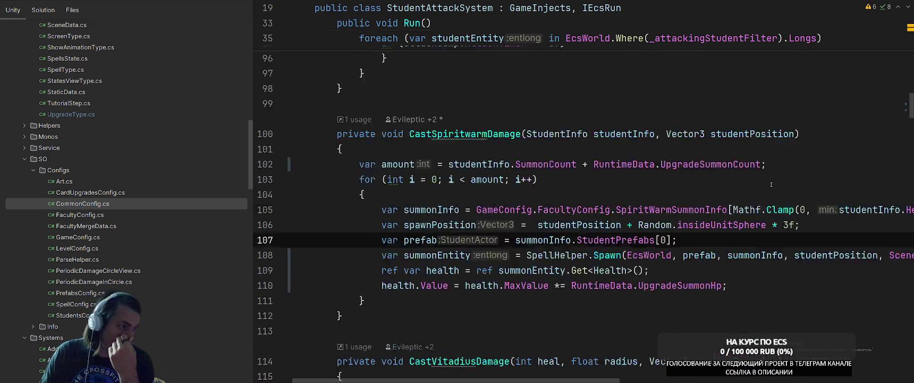
scroll(771, 184, "down", 6)
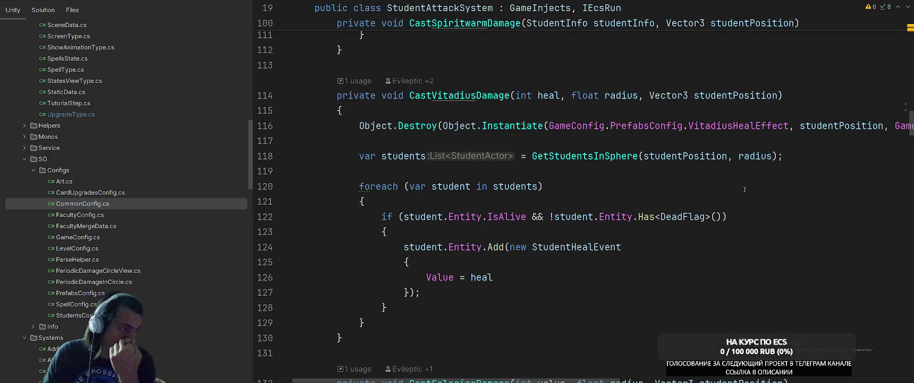
left_click(500, 283)
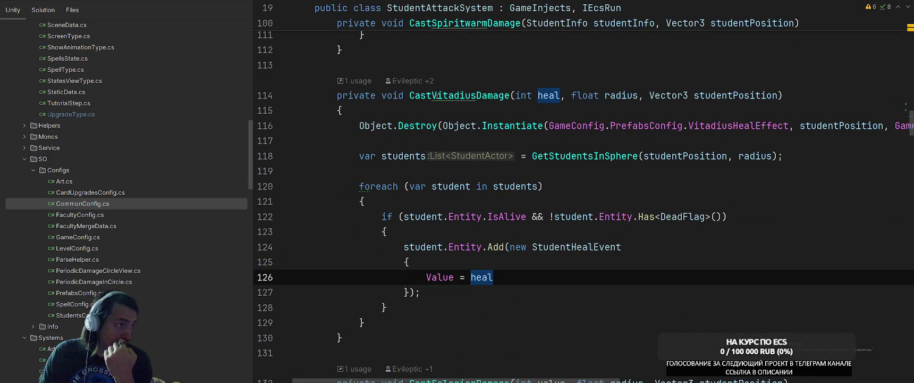
At the CastVitadiusDamage call, multiply studentInfo.Heal by RuntimeData.UpgradeHealAmount
right_click(437, 96)
left_click(577, 133)
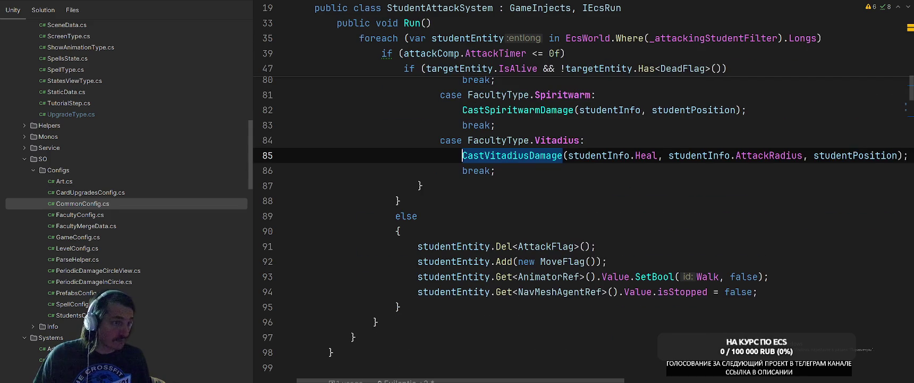
left_click_drag(547, 380, 603, 381)
left_click(559, 155)
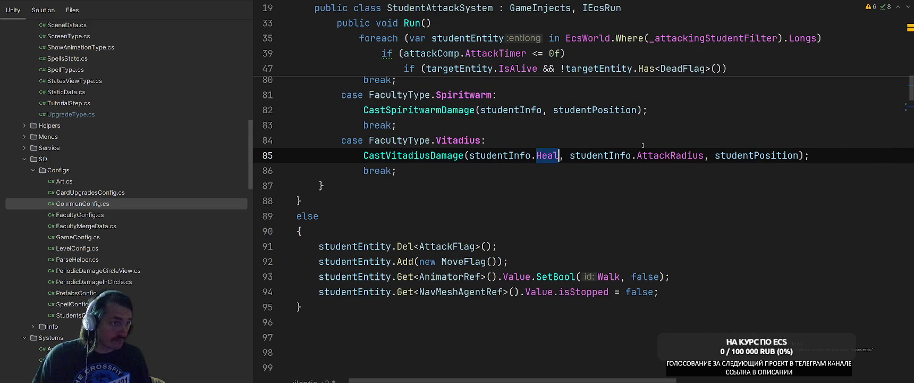
type("* Ri")
type("t")
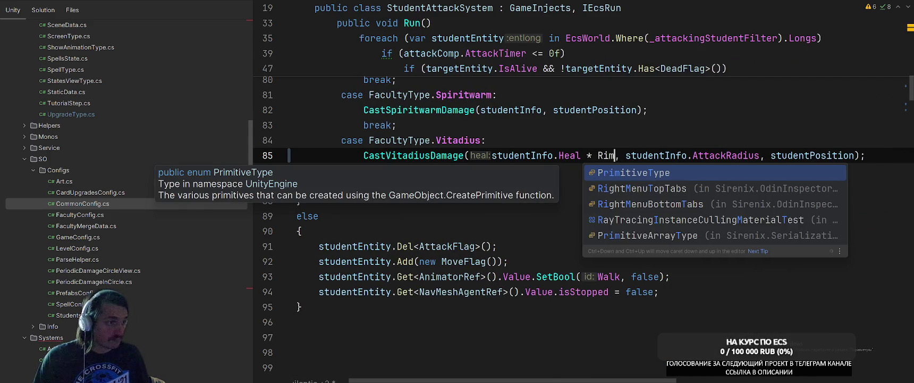
key("BackSpace")
key("BackSpace")
type("unt")
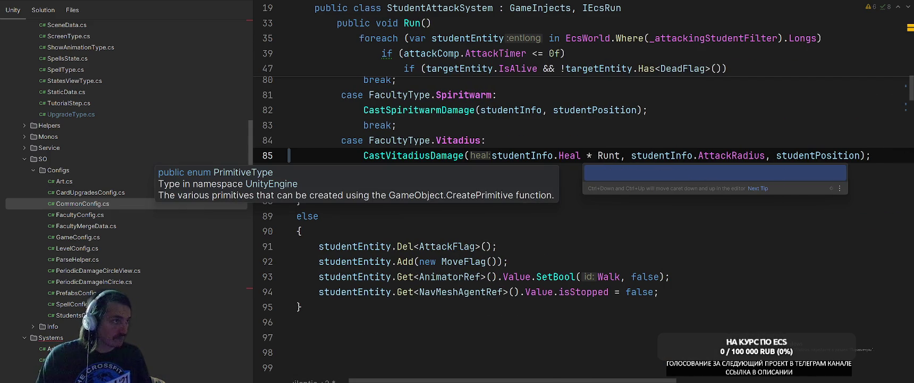
type("ime")
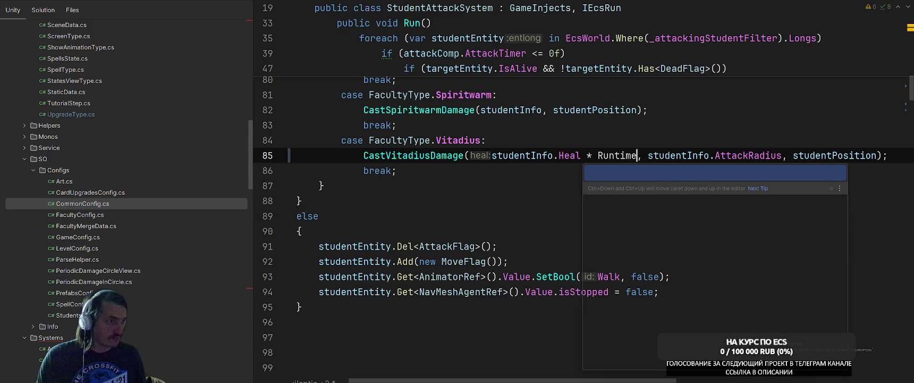
type("Data.Heal")
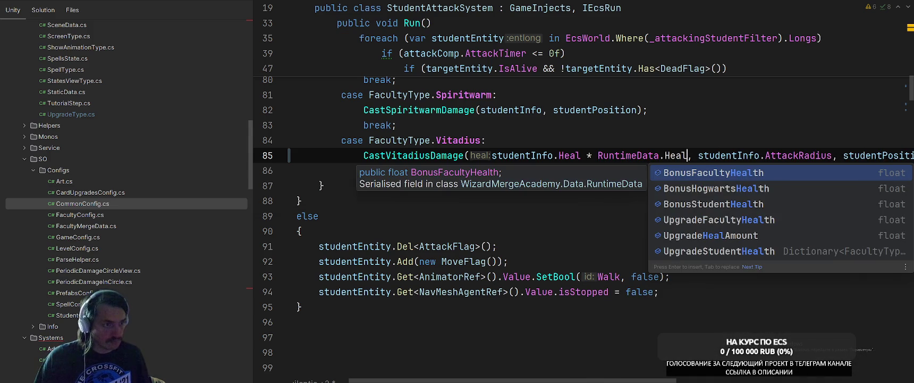
key("Down")
key("Down")
key("Down")
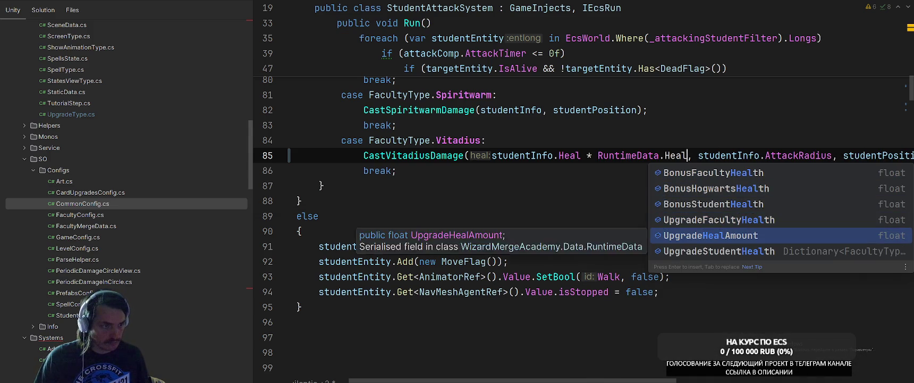
key("Return")
Inspect the CastVitadiusDamage and StudentHealEvent definitions, then return to line 85
left_click(468, 156, "ctrl")
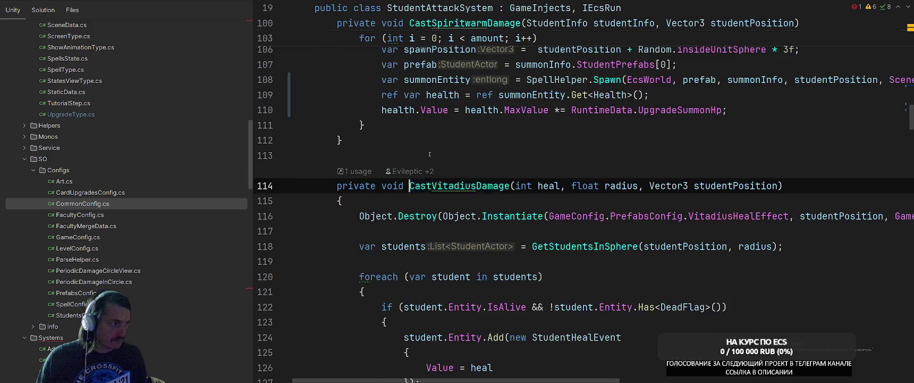
scroll(571, 155, "down", 3)
left_click(571, 154, "ctrl")
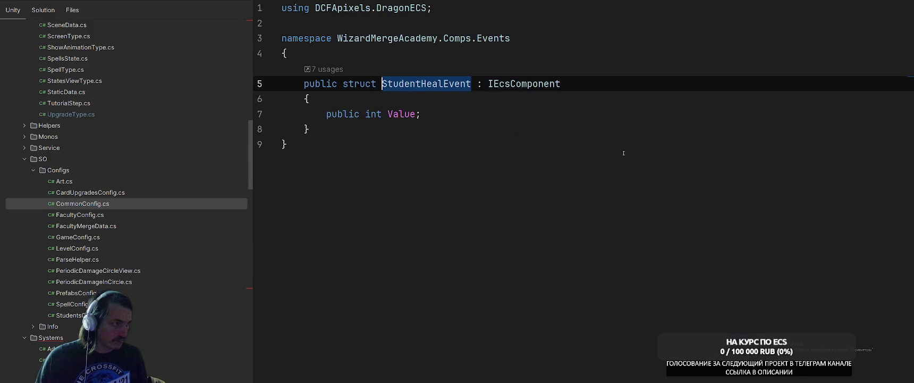
key("ctrl+alt+Left")
key("ctrl+alt+Left")
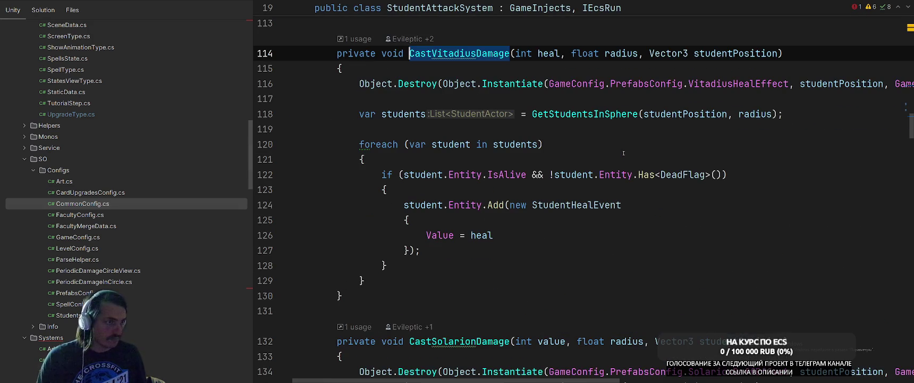
key("ctrl+alt+Left")
Wrap the heal expression in Mathf.RoundToInt(studentInfo.Heal * RuntimeData.UpgradeHealAmount)
left_click(598, 163)
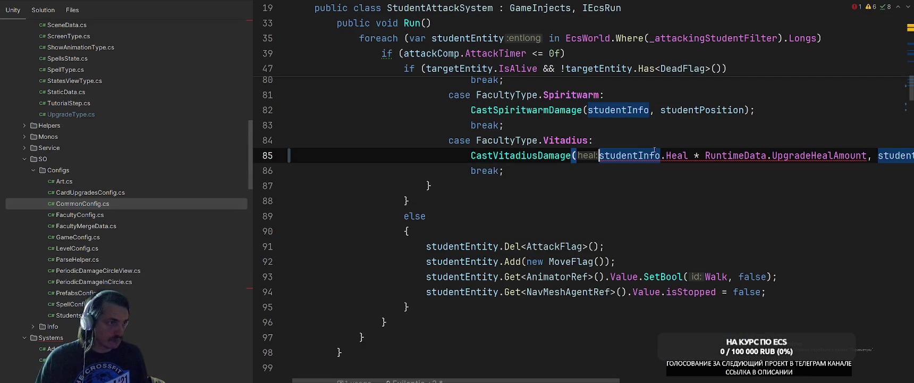
type("Mathf.R")
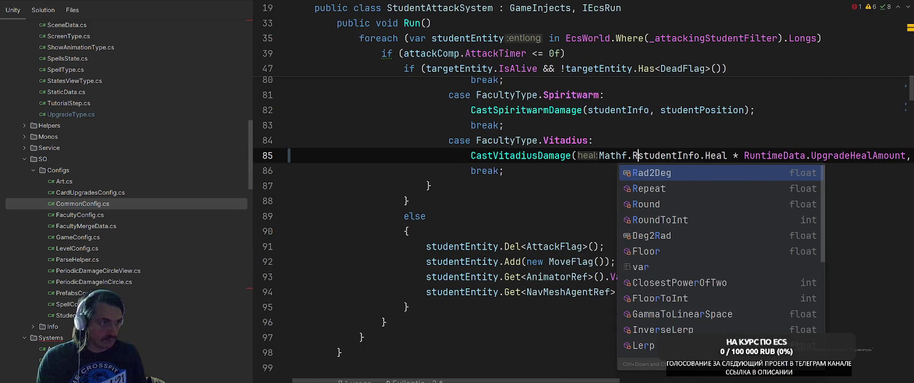
type("o")
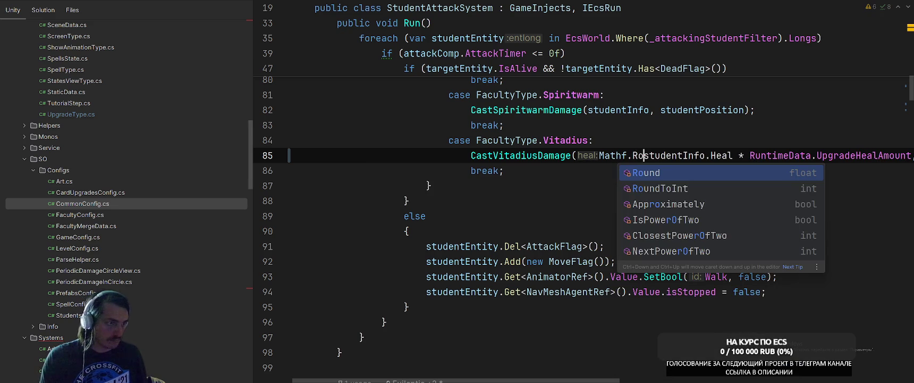
key("Return")
key("Delete")
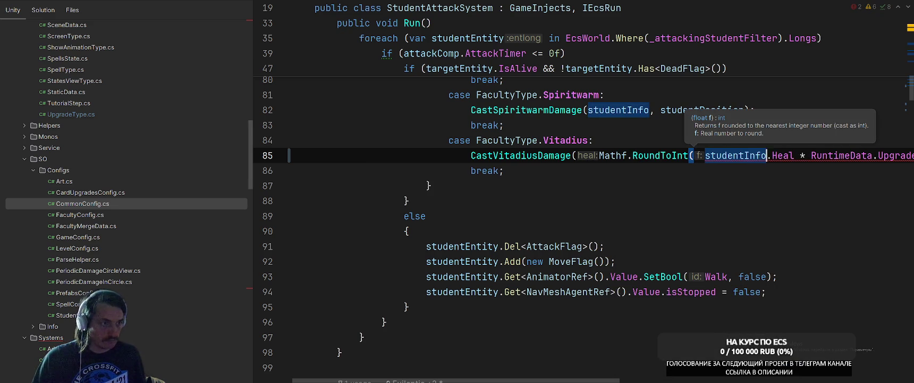
key("ctrl+Right")
key("ctrl+Right")
key("ctrl+Right")
type(")")
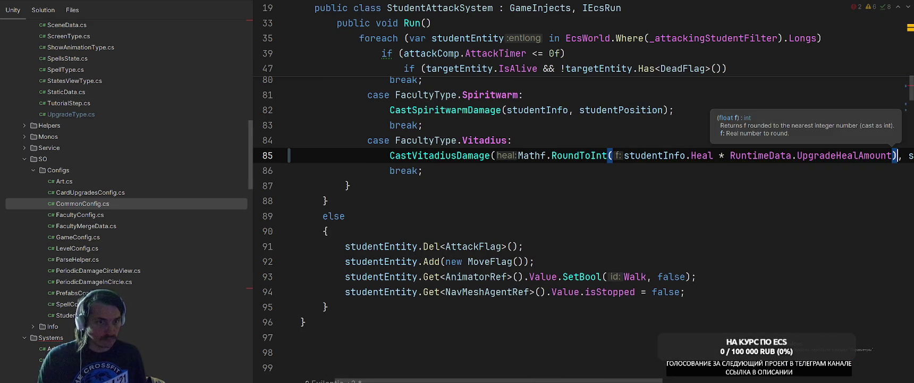
scroll(680, 303, "left", 3)
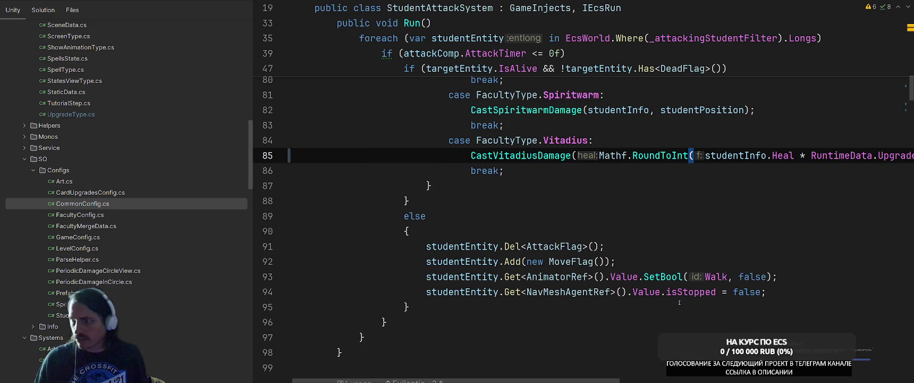
key("Down")
key("Down")
key("Down")
scroll(649, 239, "up", 3)
scroll(664, 228, "down", 2)
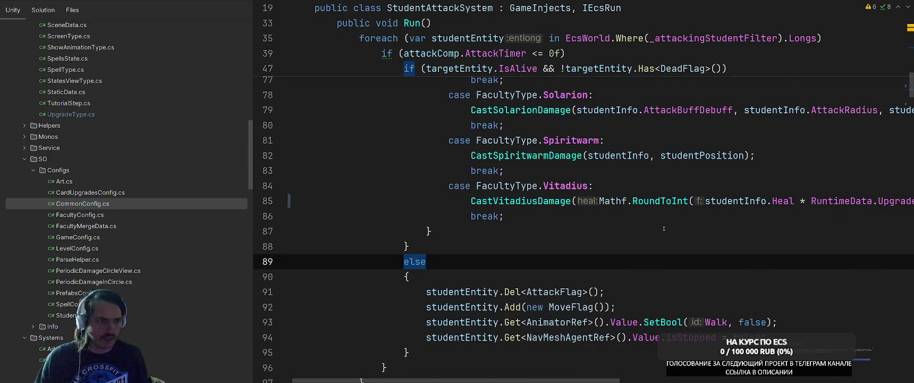
key("Up")
scroll(680, 237, "up", 1)
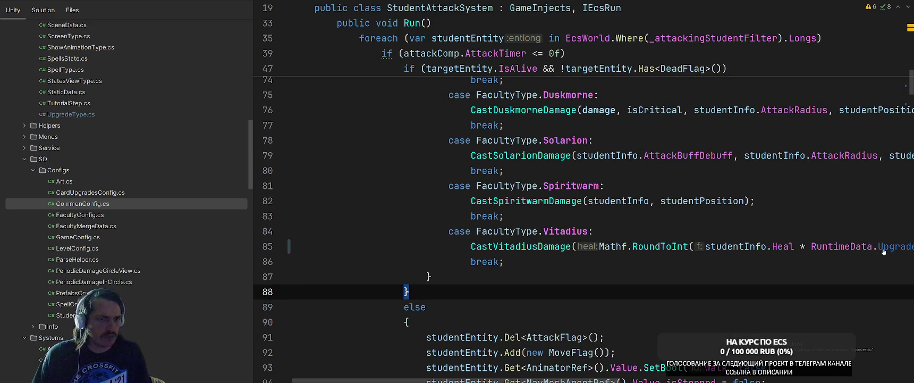
In RuntimeData, add '= 1' defaults to the UpgradeSummonHp and UpgradeHealAmount fields
left_click(891, 247, "ctrl")
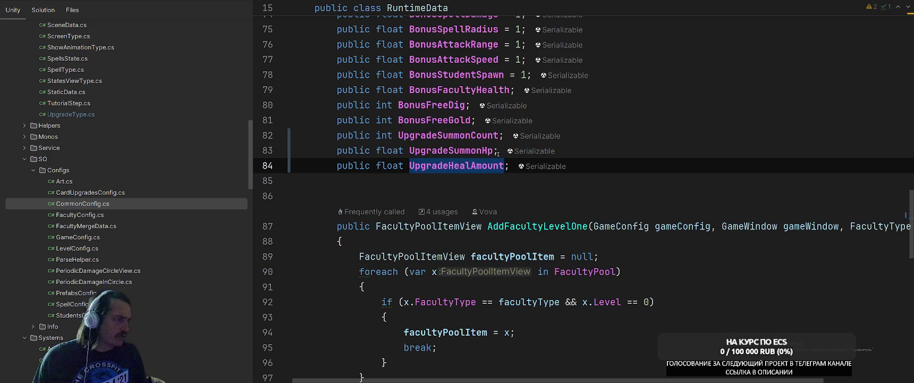
key("Up")
key("End")
key("Left")
type("=")
key("Down")
key("Left")
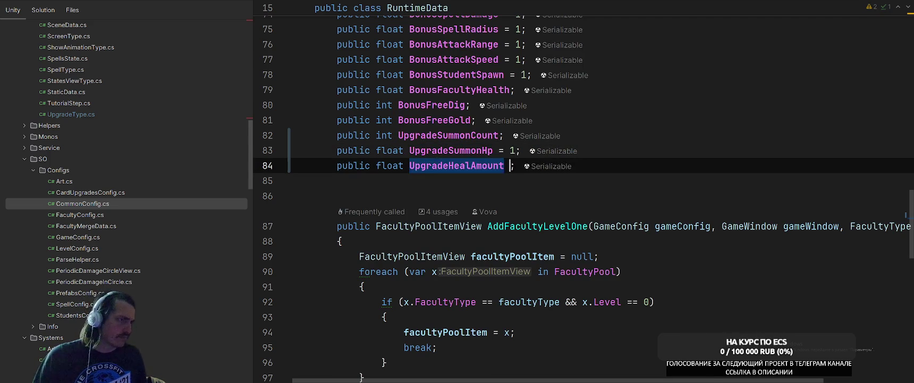
type("= 1")
key("Up")
key("Up")
key("Up")
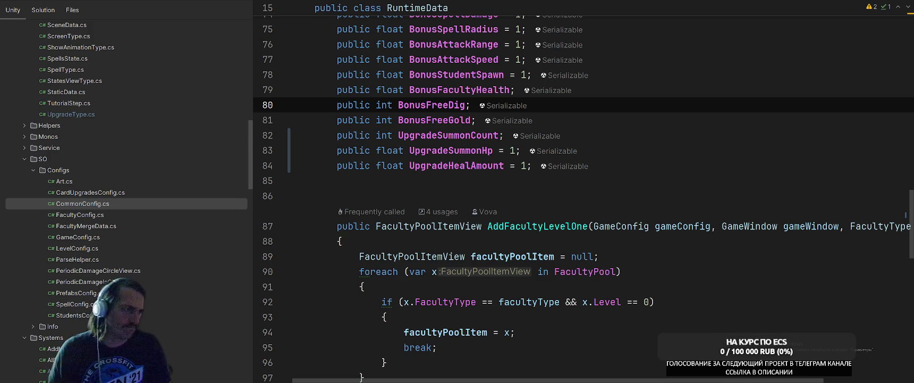
Switch from RuntimeData back to StudentAttackSystem.cs at the heal line
left_click(723, 118)
scroll(723, 118, "up", 6)
key("ctrl+Tab")
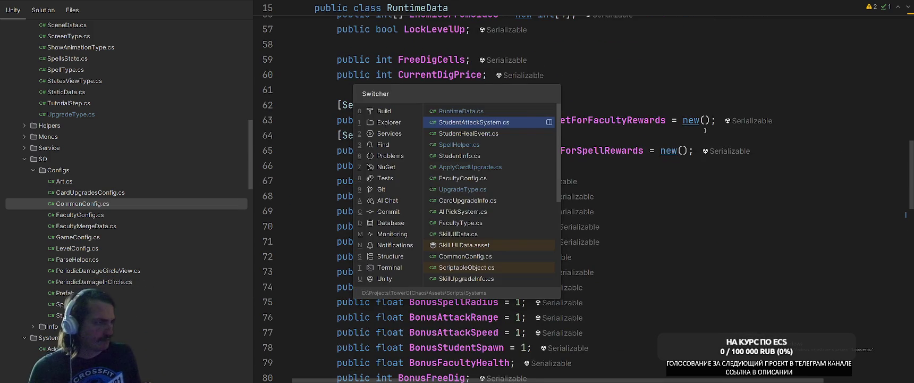
key("ctrl+w")
scroll(654, 238, "up", 2)
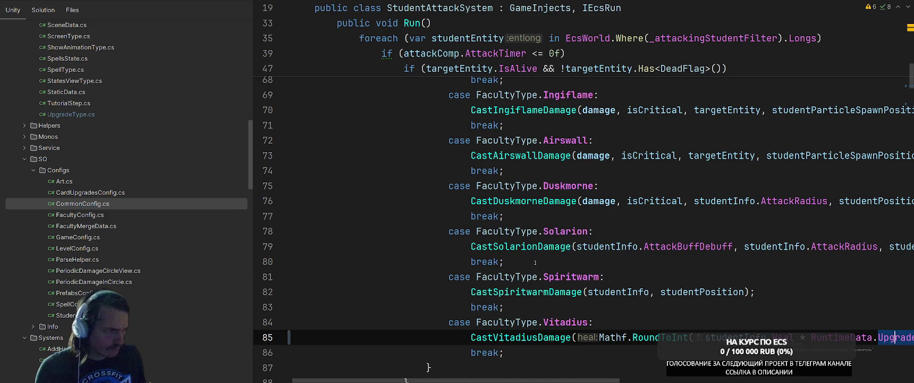
scroll(531, 250, "down", 6)
Check how CastSolarionDamage uses its value parameter, then return to its call
key("alt+Down")
key("alt+Down")
key("alt+Down")
scroll(585, 255, "down", 2)
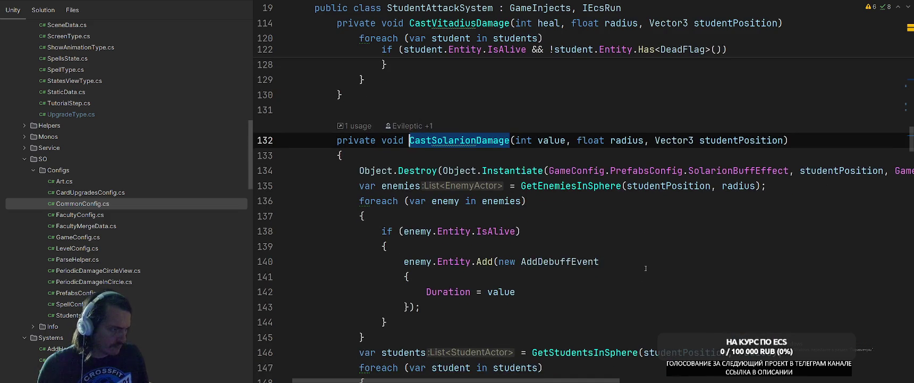
scroll(646, 266, "down", 1)
left_click(682, 201)
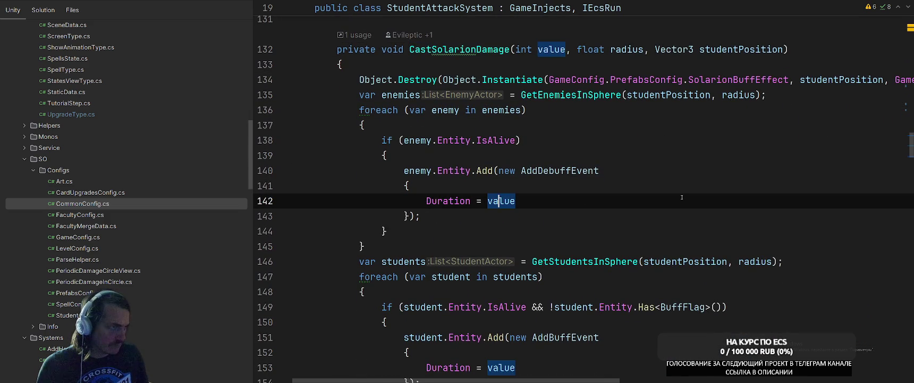
key("ctrl+b")
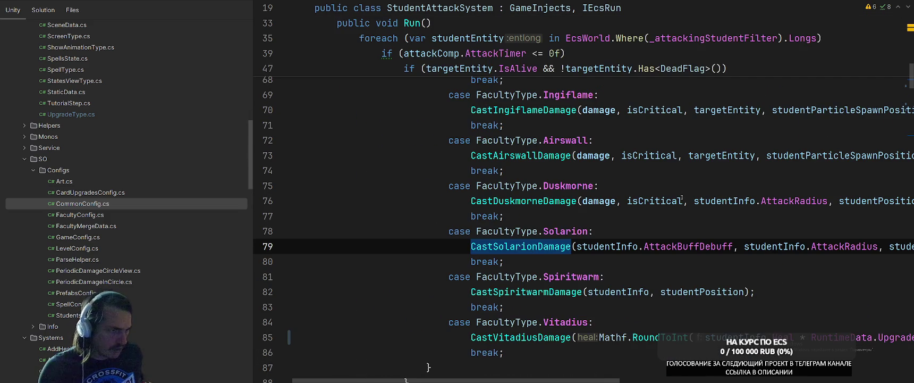
Review the Run switch around the CastSolarionDamage and Vitadius calls
scroll(682, 197, "right", 5)
scroll(630, 255, "left", 5)
scroll(630, 256, "up", 5)
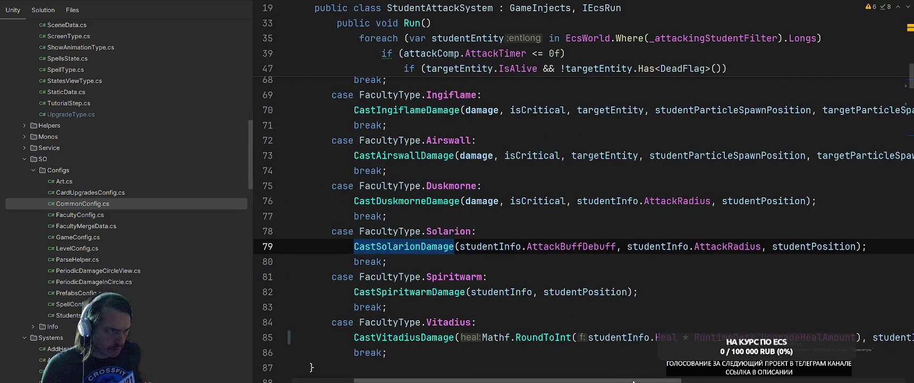
scroll(630, 255, "up", 3)
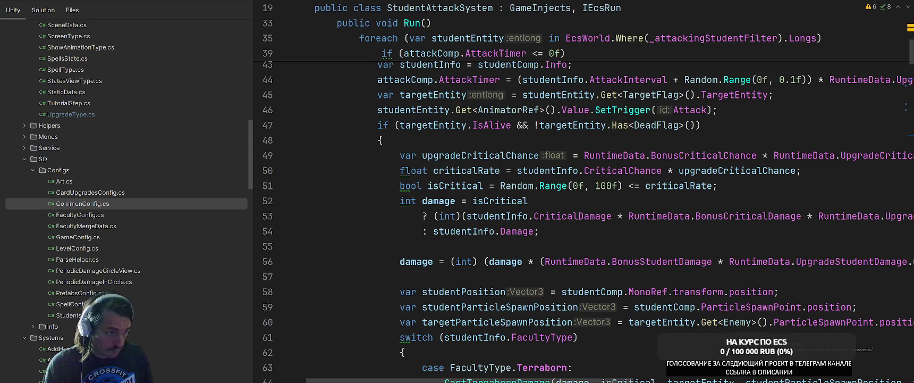
scroll(424, 262, "down", 9)
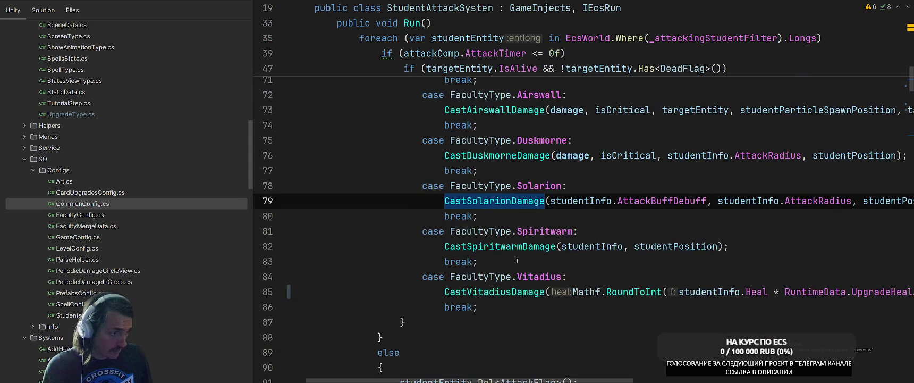
scroll(402, 247, "up", 1)
left_click(402, 246)
scroll(638, 284, "up", 4)
scroll(638, 283, "left", 2)
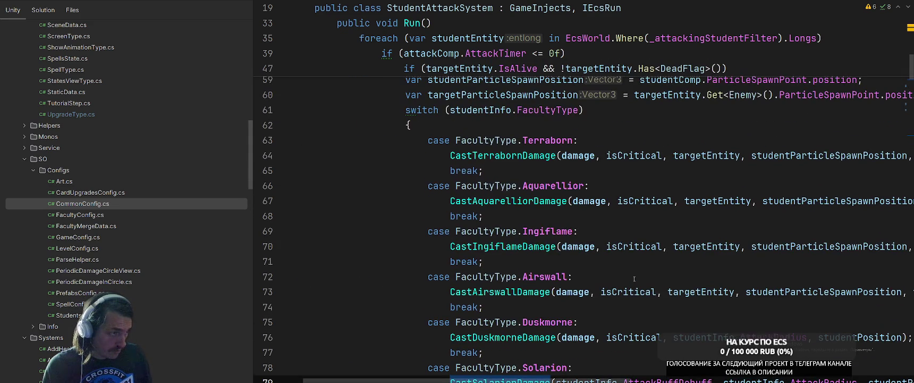
scroll(638, 283, "up", 2)
scroll(632, 303, "down", 10)
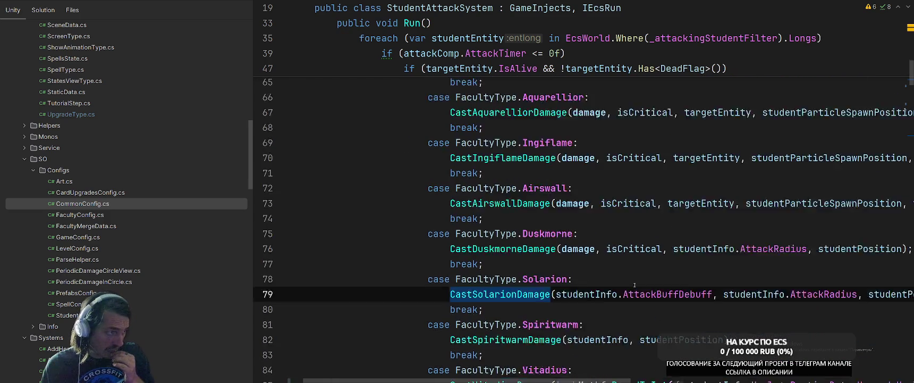
scroll(625, 329, "up", 2)
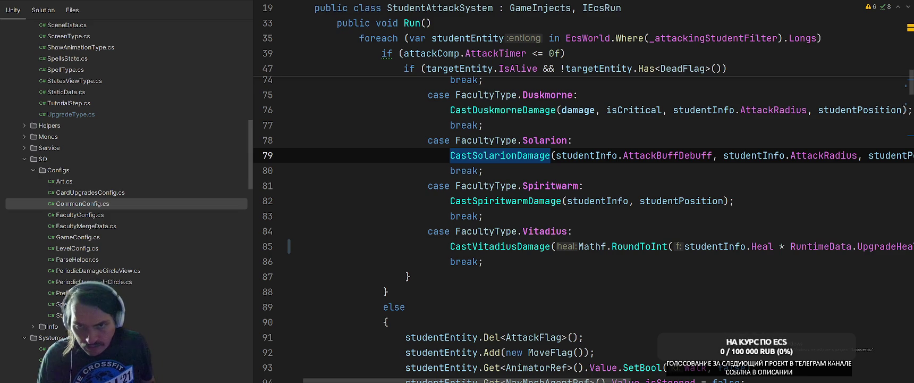
In Unity, select CardUpgradesConfig, page the Upgrades Pool to its last page, and use the File menu
key("alt+Tab")
key("alt+Tab")
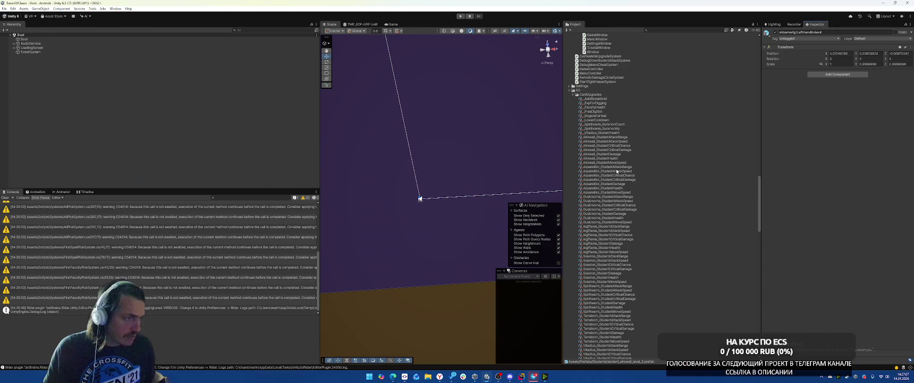
scroll(626, 140, "down", 10)
left_click(599, 176)
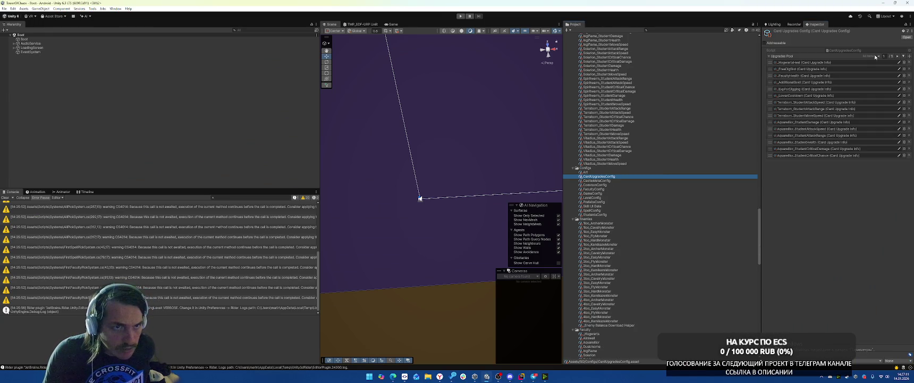
left_click(897, 55)
left_click(898, 56)
left_click(898, 55)
left_click(897, 55)
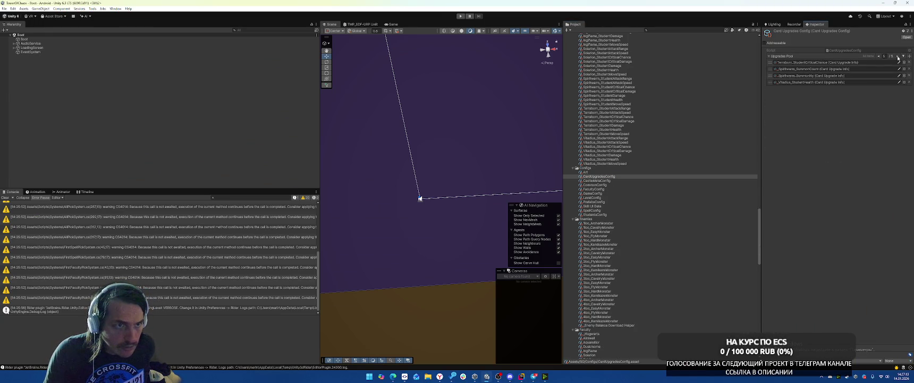
left_click(4, 8)
left_click(15, 66)
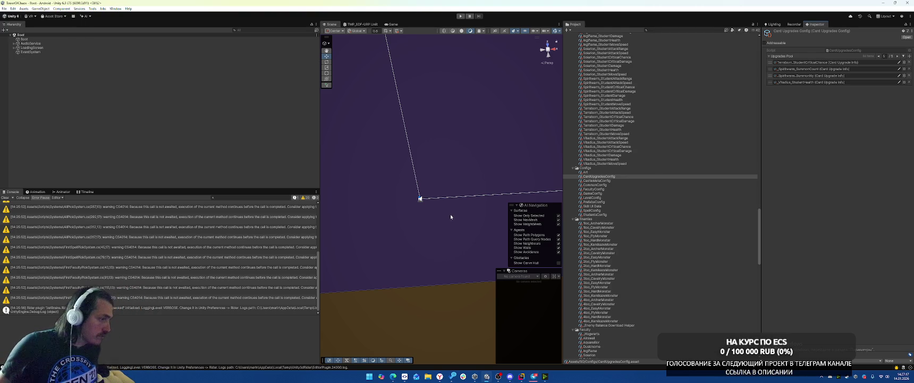
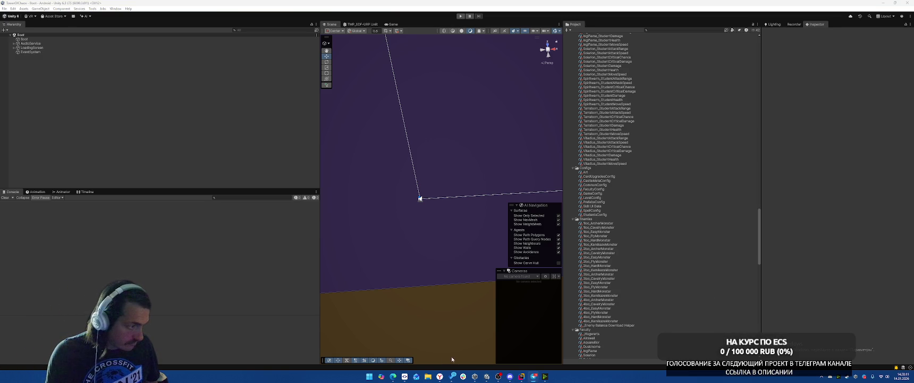
mouse_move(440, 376)
left_click(439, 351)
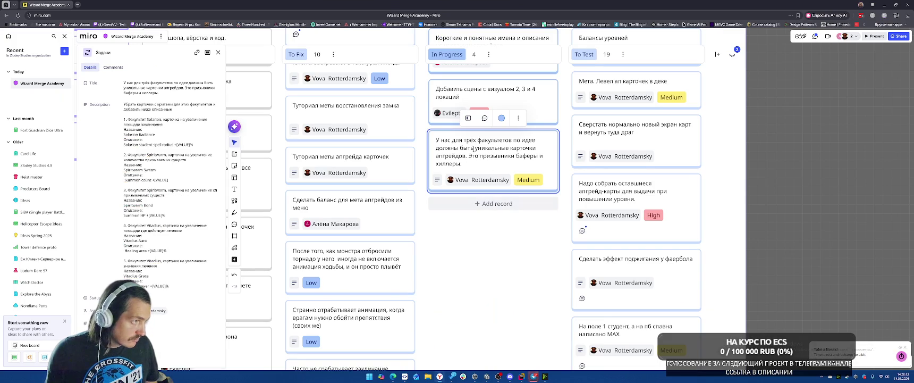
left_click(176, 275)
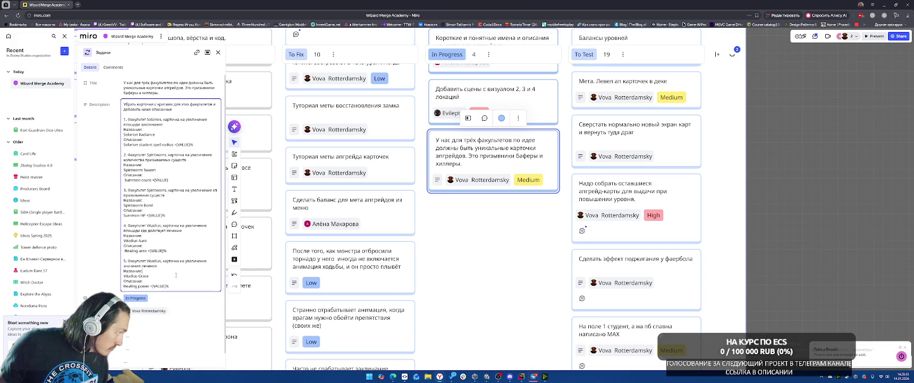
left_click_drag(175, 287, 96, 256)
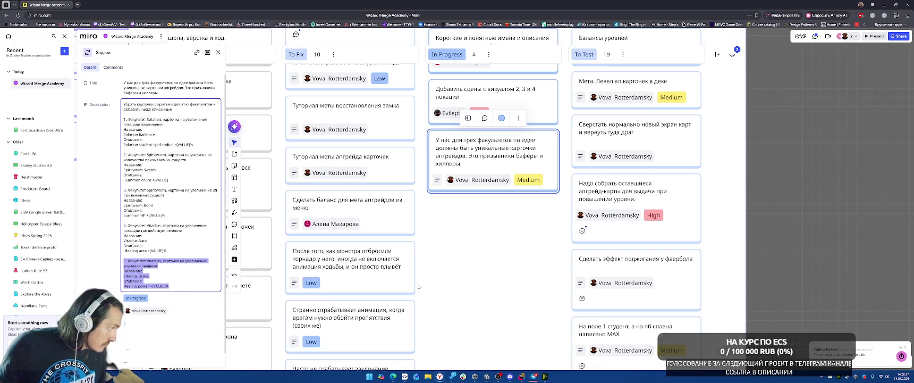
key("BackSpace")
left_click(487, 204)
key("ctrl+v")
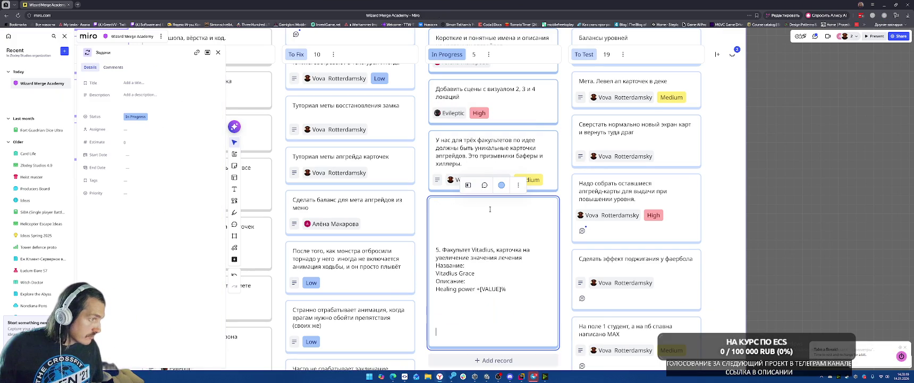
key("BackSpace")
key("BackSpace")
key("BackSpace")
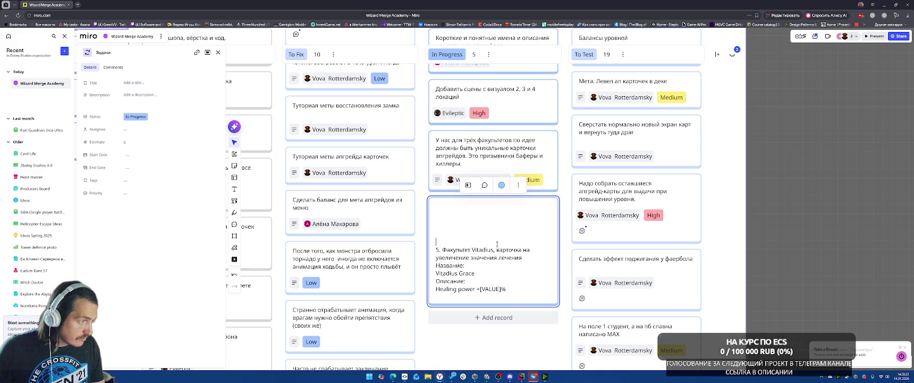
left_click_drag(441, 250, 418, 202)
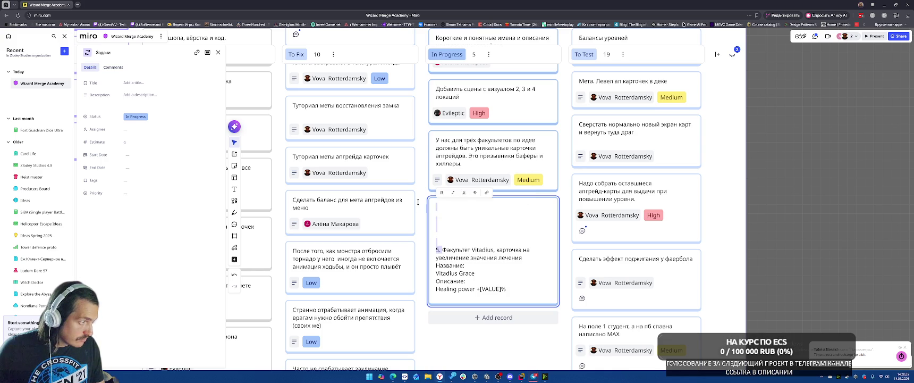
key("BackSpace")
key("Escape")
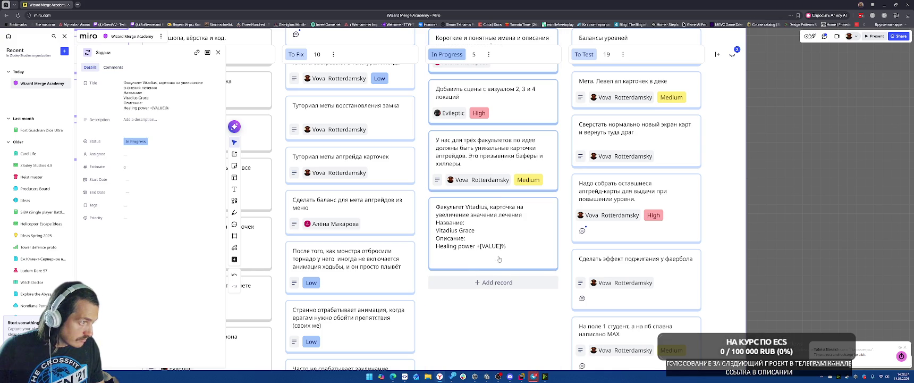
left_click(499, 259)
left_click(529, 238)
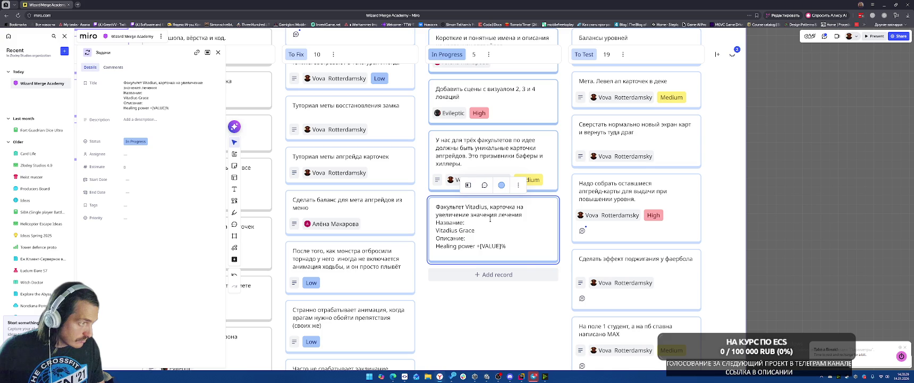
Move the Vitadius Aura entry into its own In Progress card, stripping blank lines and '4.' numbering
left_click(505, 157)
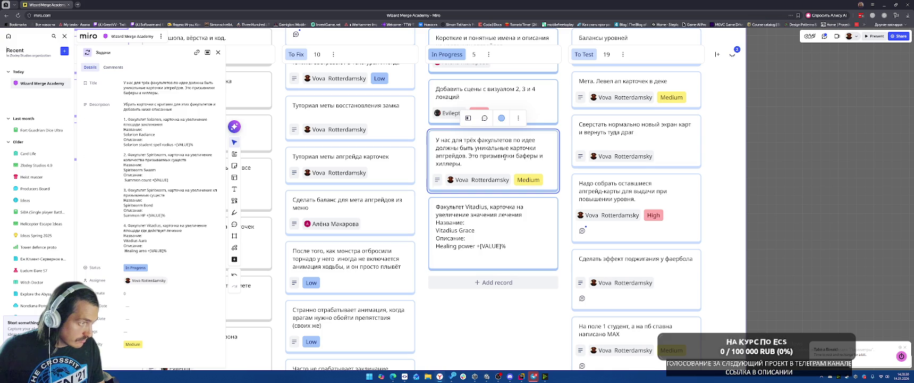
left_click(156, 241)
mouse_move(169, 251)
left_mouse_down()
mouse_move(124, 234)
mouse_move(123, 223)
left_mouse_up()
key("ctrl+c")
key("BackSpace")
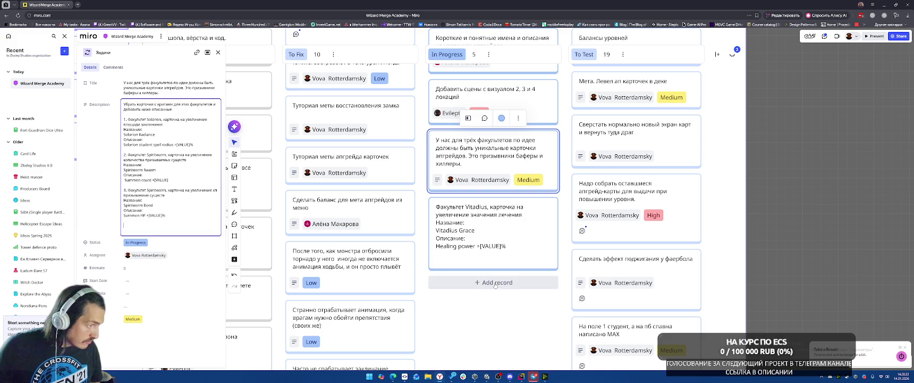
left_click(495, 282)
key("ctrl+v")
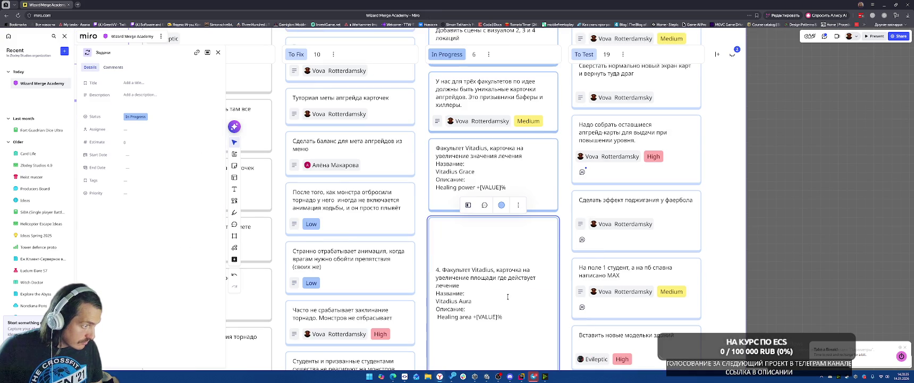
left_click(496, 261)
key("BackSpace")
key("BackSpace")
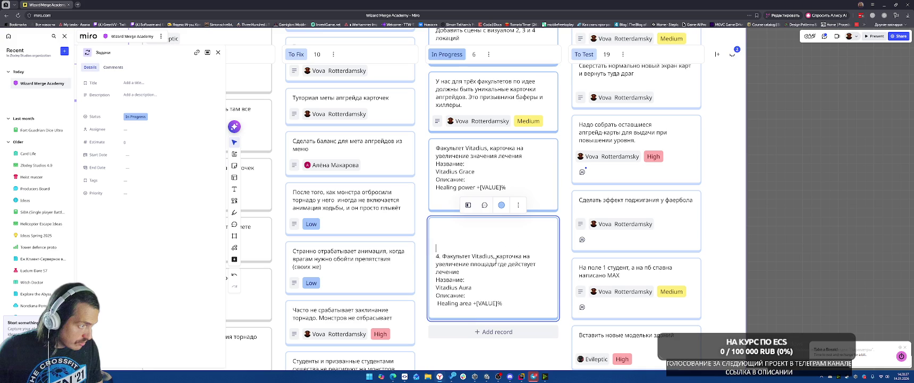
key("BackSpace")
key("BackSpace")
key("Delete")
key("Delete")
key("Delete")
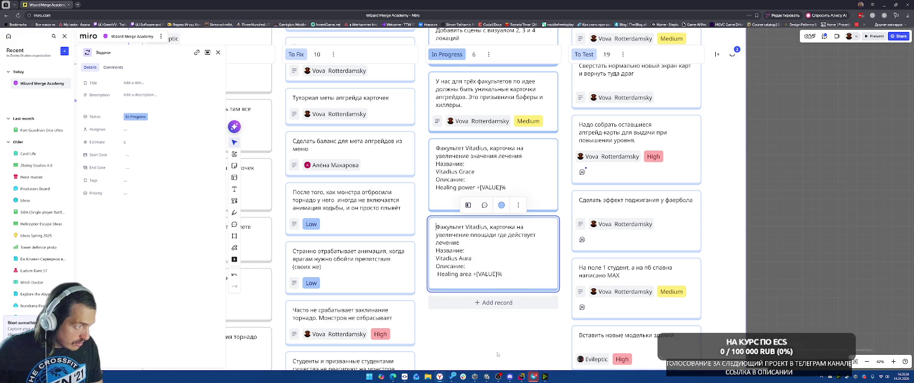
Cut the Spiritwarm Bond entry from the task description and paste it into a new In Progress card
left_click(495, 91)
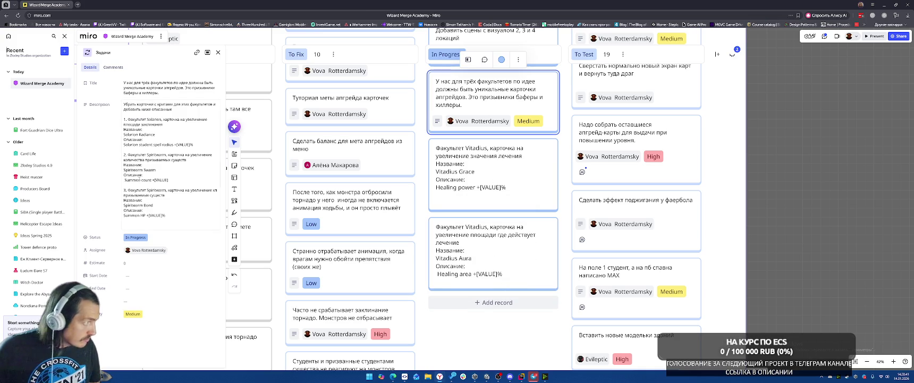
left_click(174, 223)
left_click_drag(174, 223, 124, 187)
key("ctrl+c")
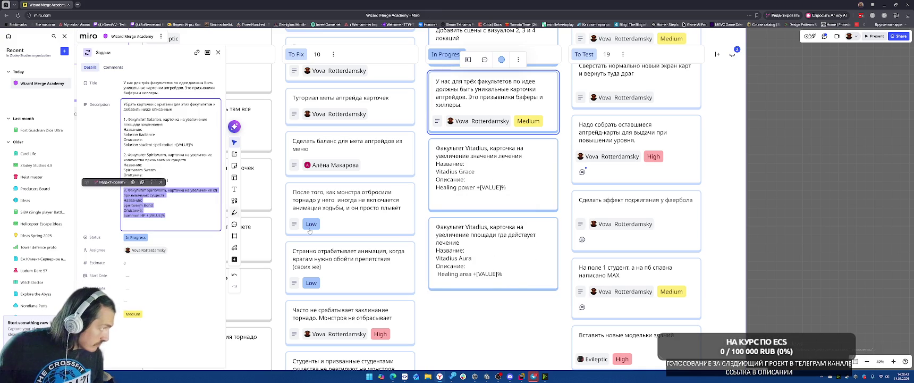
key("BackSpace")
left_click(481, 302)
key("ctrl+v")
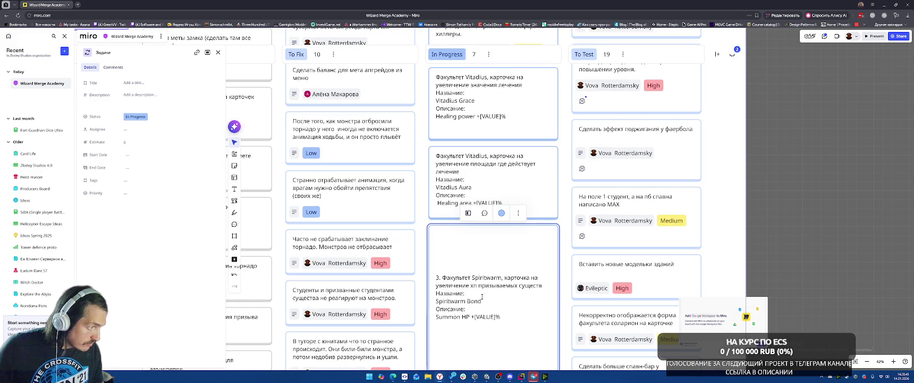
Clean the Spiritwarm Bond card of blank lines and its '3.' prefix
key("BackSpace")
key("BackSpace")
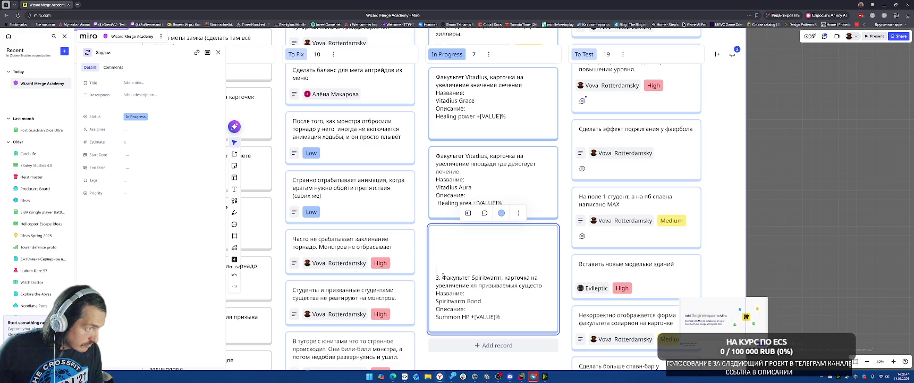
left_click(442, 277)
key("BackSpace")
key("BackSpace")
key("BackSpace")
left_click(495, 338)
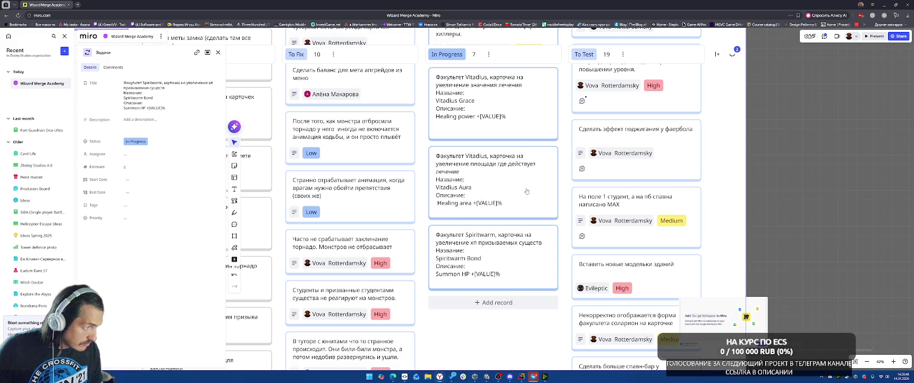
Move the Spiritwarm Swarm entry into a new In Progress card without blank lines or '2.' numbering
scroll(486, 151, "up", 1)
scroll(487, 151, "up", 2)
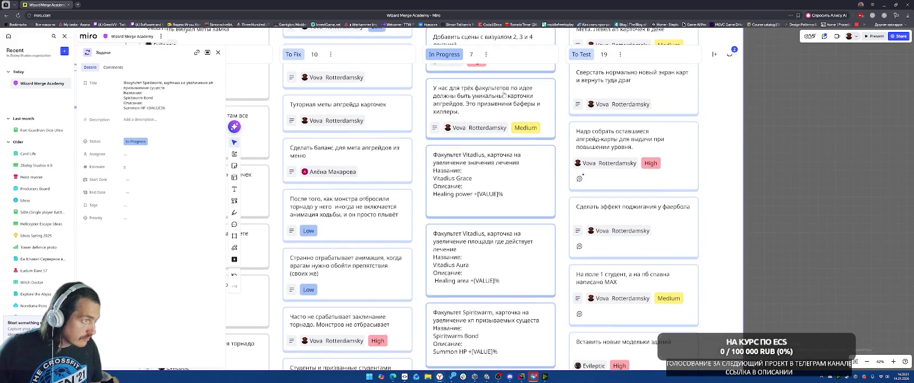
left_click(487, 122)
left_click_drag(178, 181, 124, 154)
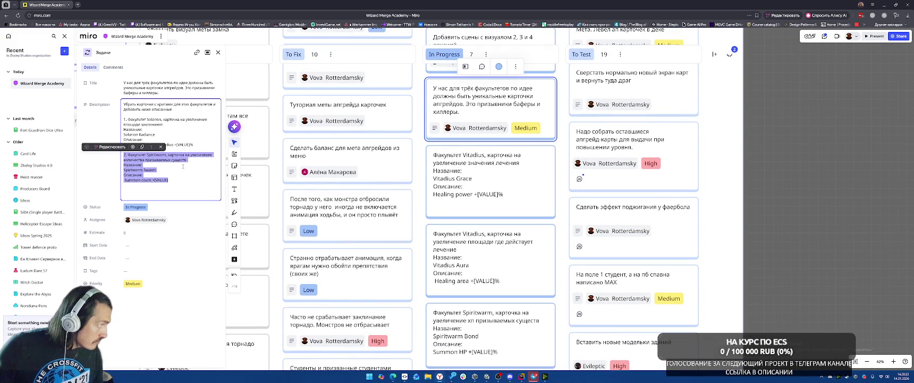
key("BackSpace")
scroll(464, 318, "down", 3)
left_click(463, 314)
key("ctrl+v")
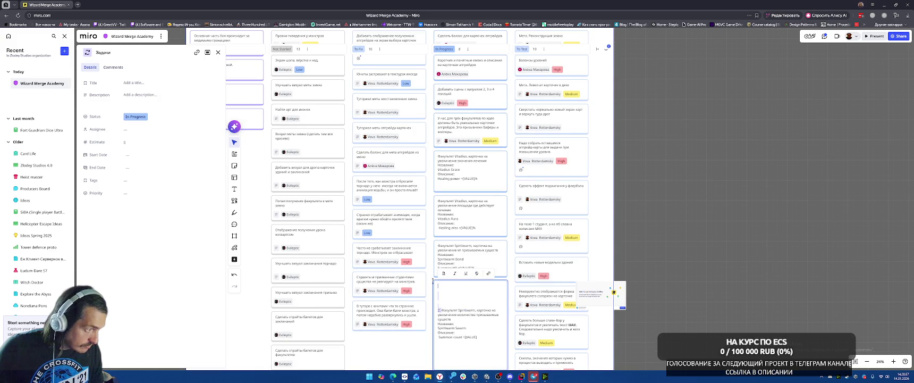
key("BackSpace")
key("BackSpace")
key("BackSpace")
key("Escape")
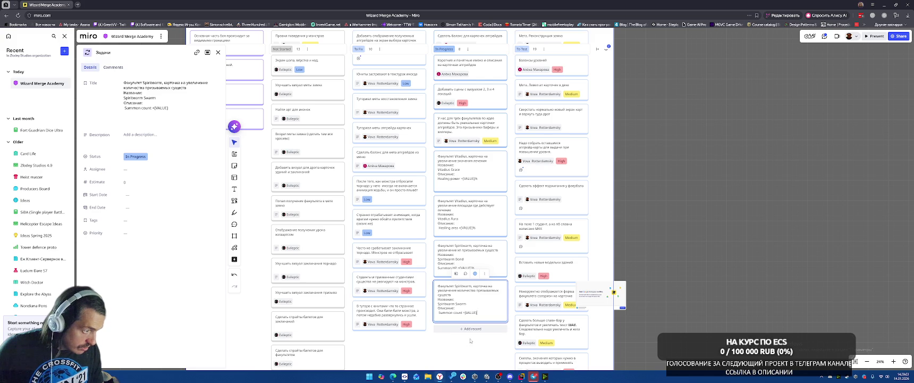
left_click(466, 346)
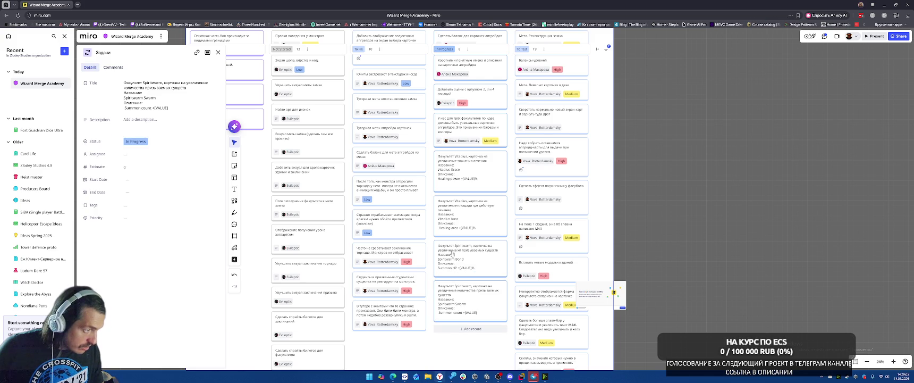
Move the Solarion Radiance entry into a new In Progress card and trim its blank lines
left_click(461, 124)
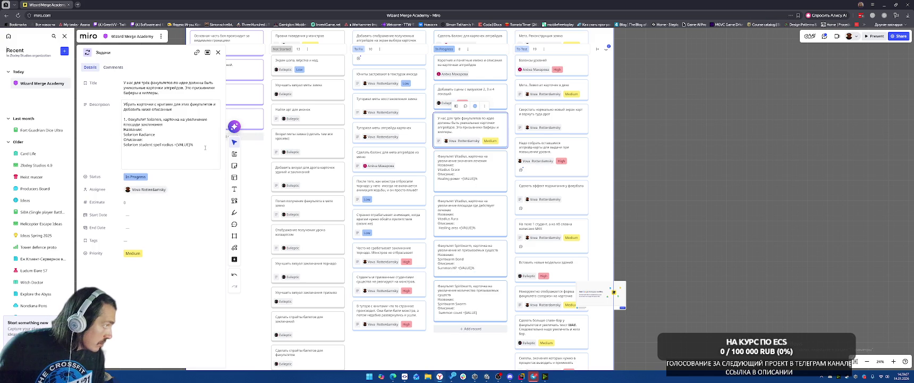
left_click_drag(205, 148, 103, 120)
left_click(471, 330)
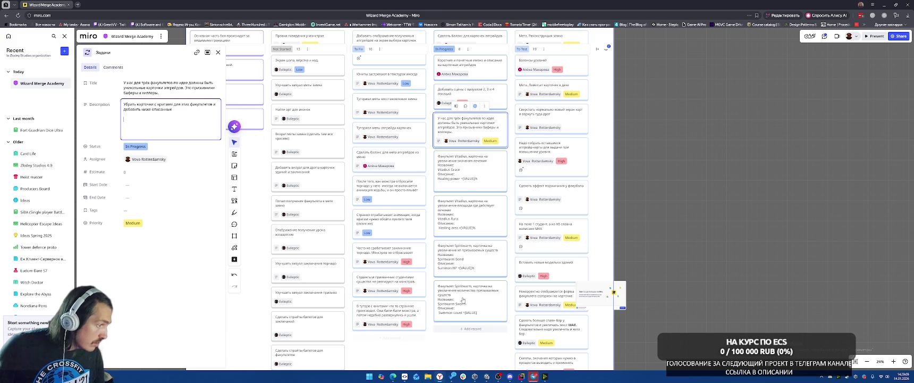
key("ctrl+v")
scroll(477, 321, "down", 2)
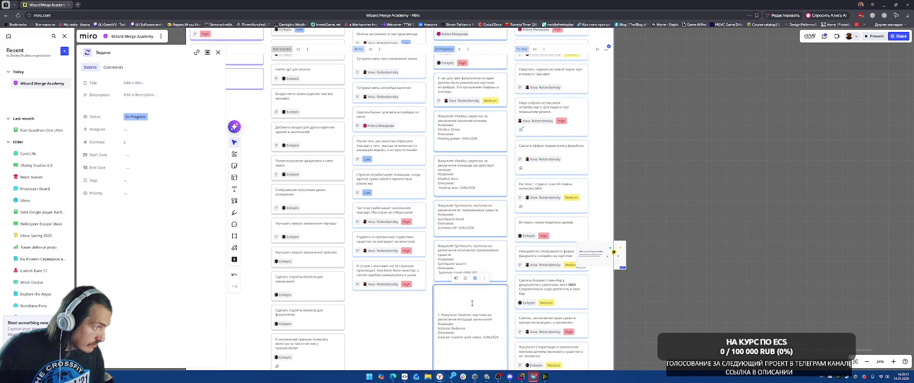
key("BackSpace")
key("BackSpace")
key("BackSpace")
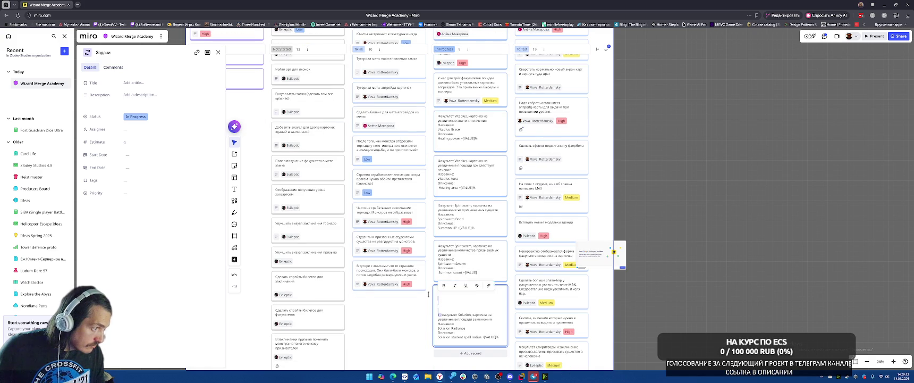
key("BackSpace")
key("BackSpace")
key("BackSpace")
left_click(471, 94)
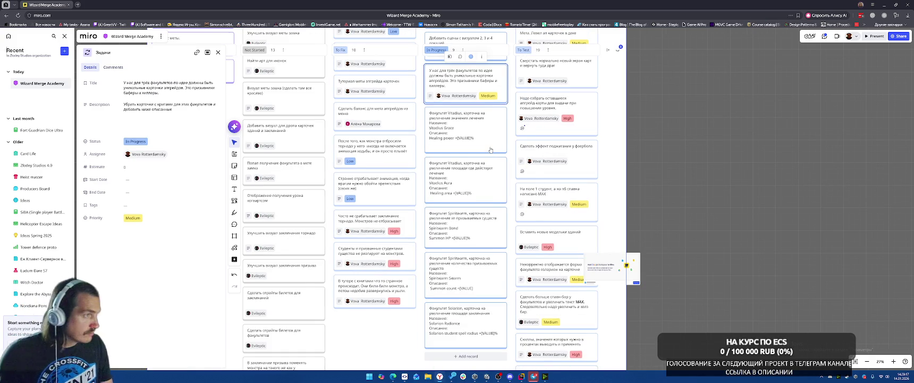
Delete the original 'У нас для трёх факультетов' task card and check the In Progress column
key("Delete")
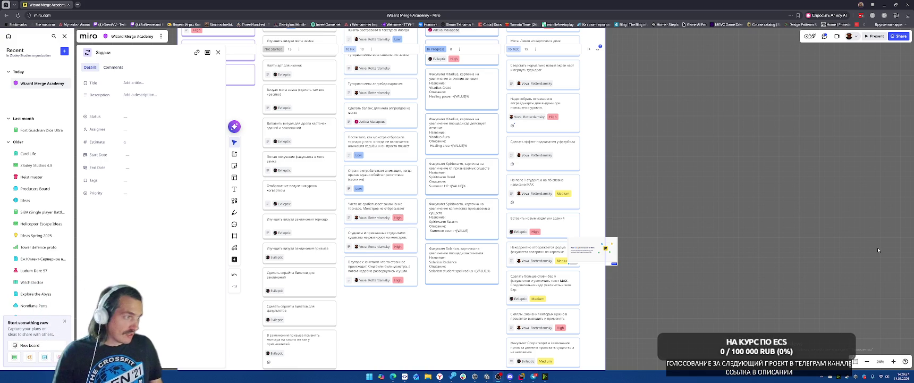
scroll(547, 202, "up", 3)
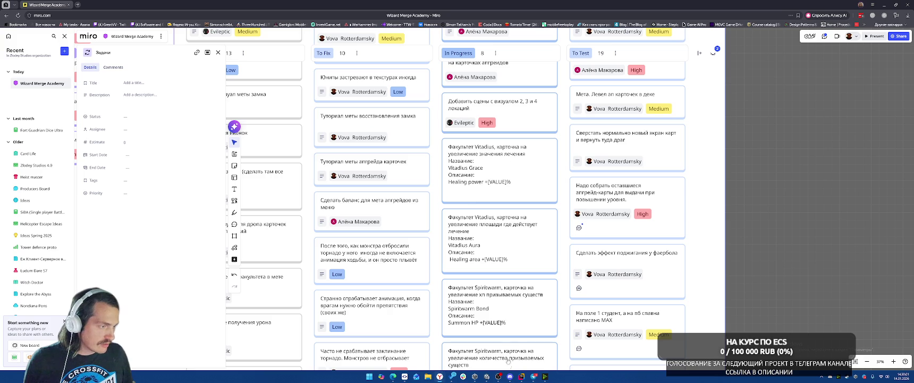
Rename the Vitadius_StudentHealth card to Vitadius Grace and replace its description
key("alt+Tab")
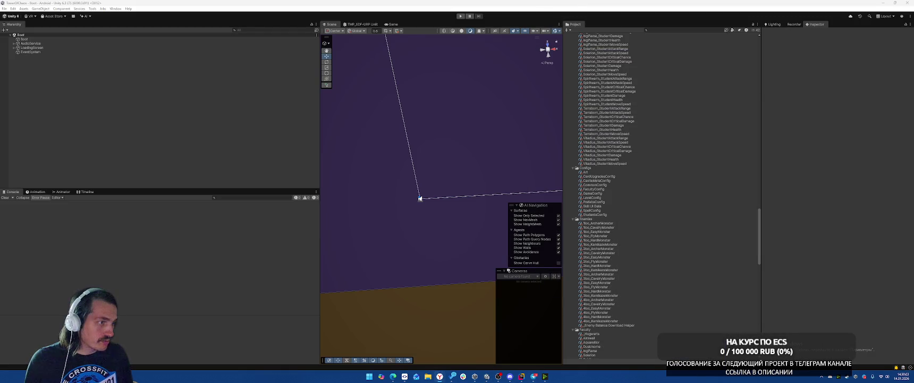
scroll(657, 254, "up", 8)
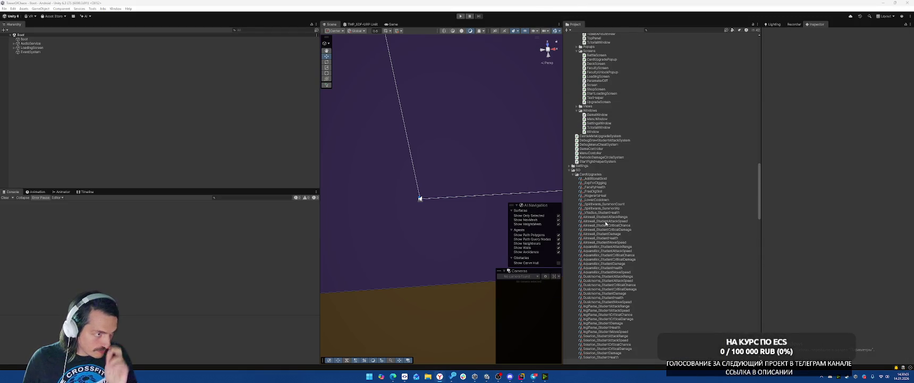
left_click(619, 212)
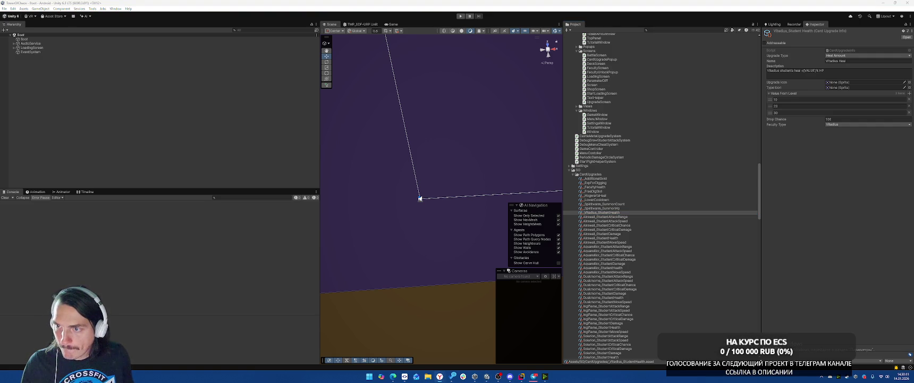
left_click(855, 61)
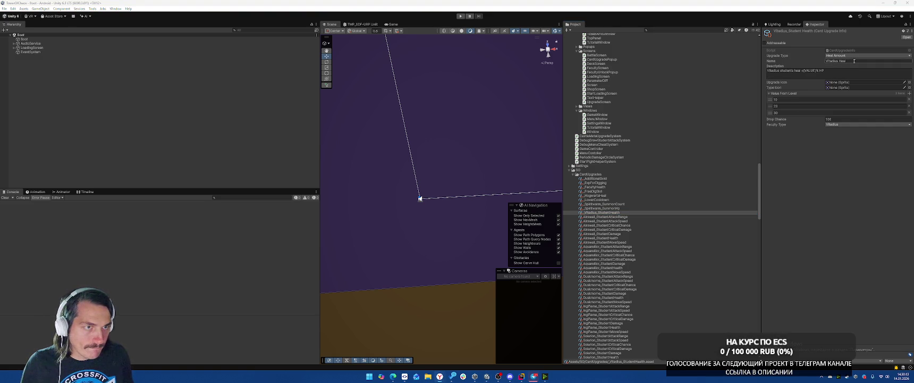
type("Vitadius Grace")
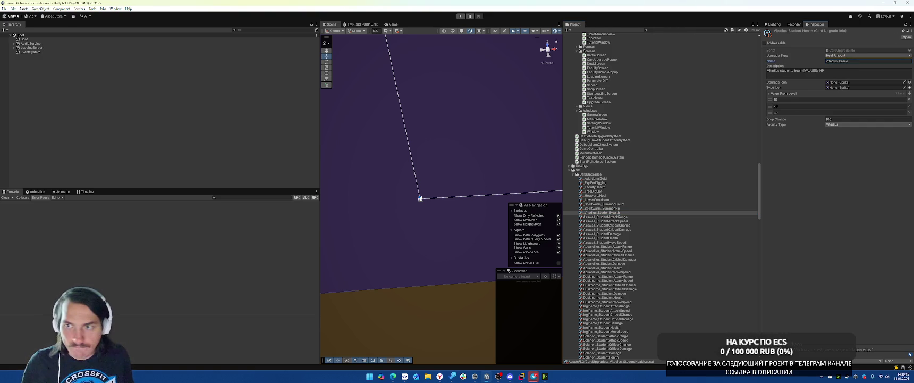
key("Return")
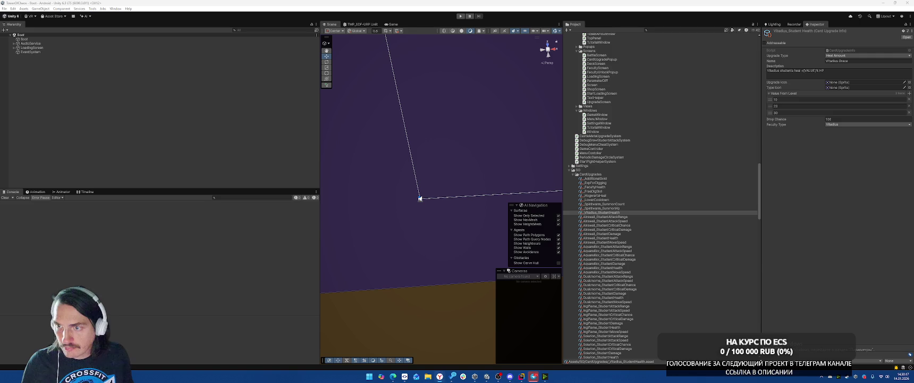
left_click(840, 75)
key("ctrl+v")
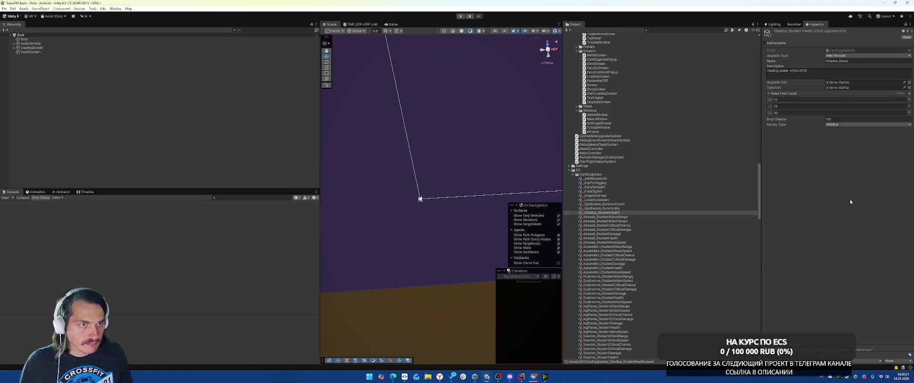
left_click(624, 208)
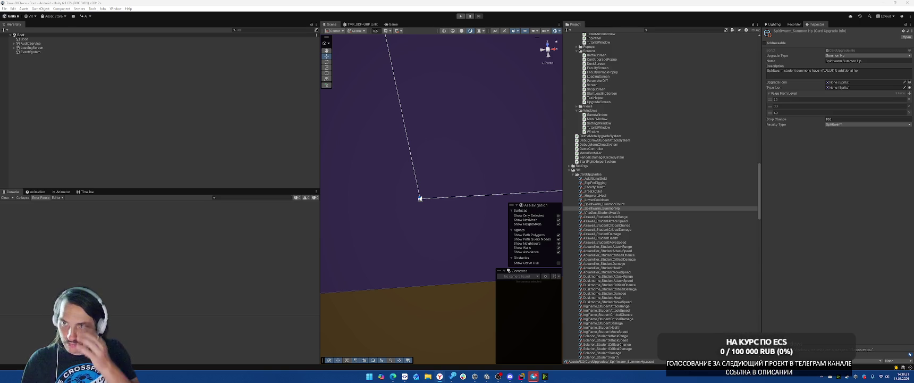
Rename Spiritwarm_SummonHp to Spiritwarm Bond with the description 'Summon HP +[VALUE]%'
left_click(604, 203)
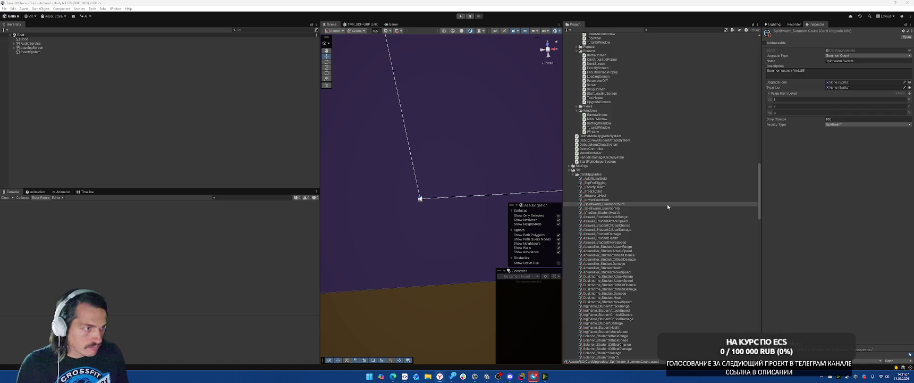
left_click(664, 208)
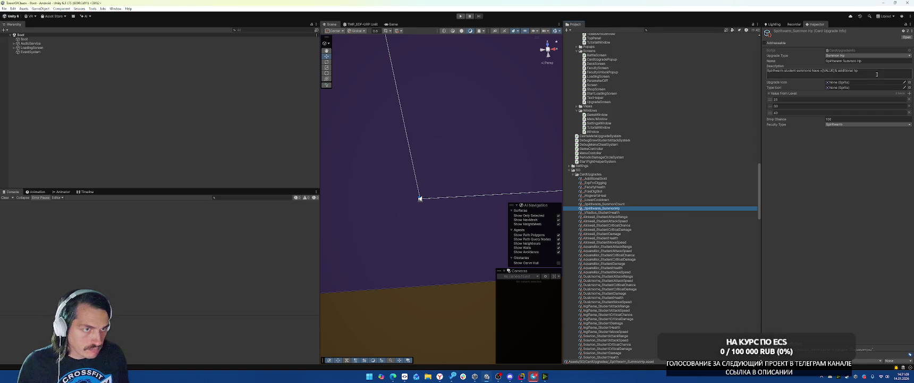
left_click(861, 61)
key("BackSpace")
key("BackSpace")
key("BackSpace")
type("Bond")
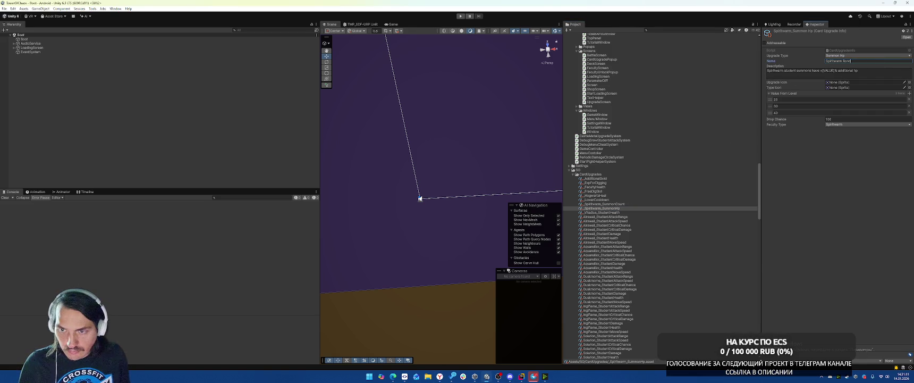
key("Return")
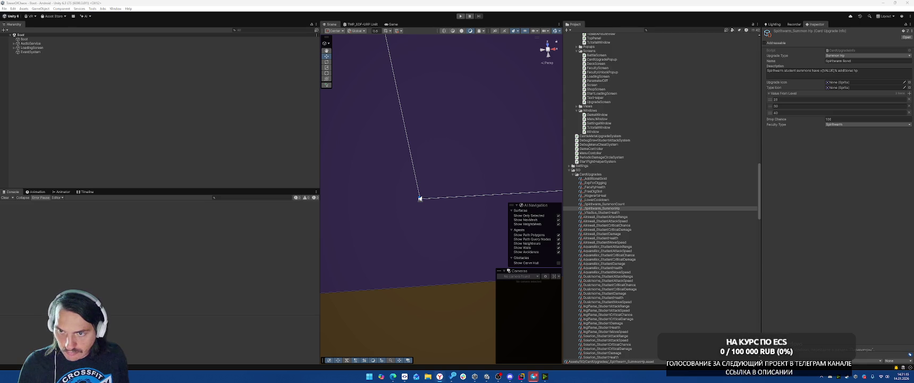
type("Summon HP +[VALUE]%")
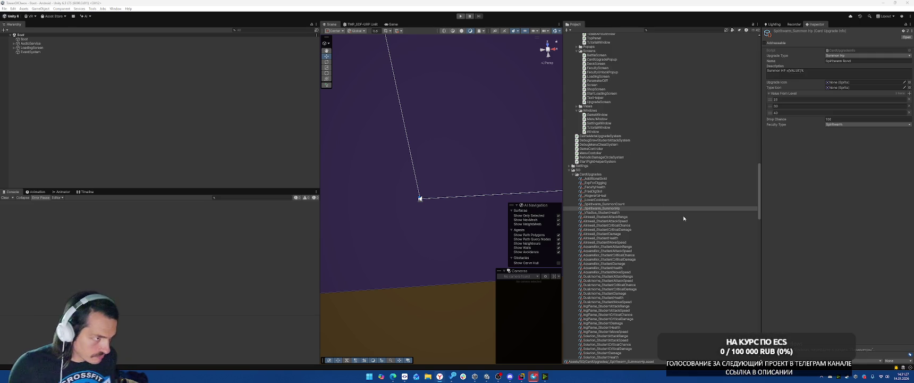
scroll(684, 218, "down", 3)
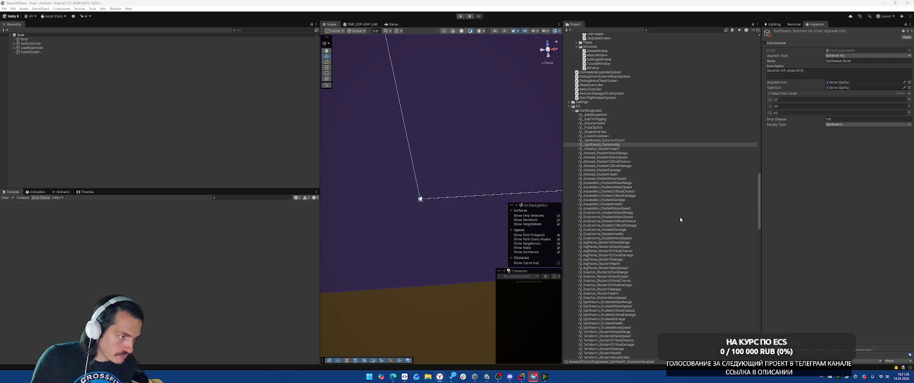
scroll(683, 220, "down", 3)
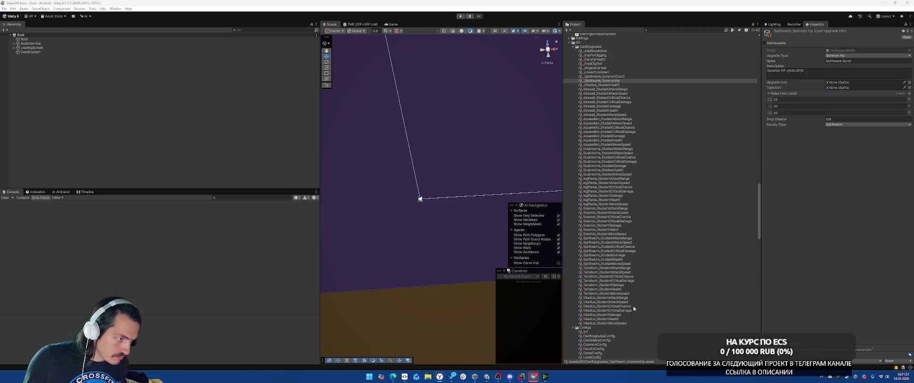
Rename the Vitadius_StudentAttackRange card to Vitadius Aura
left_click(617, 298)
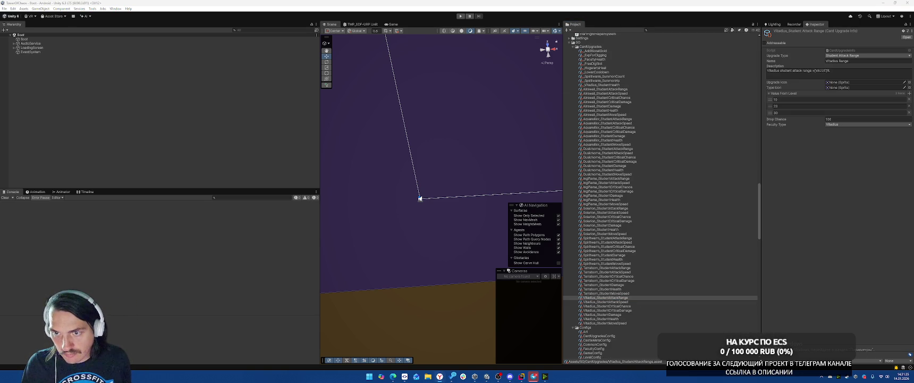
double_click(843, 60)
type("Aura")
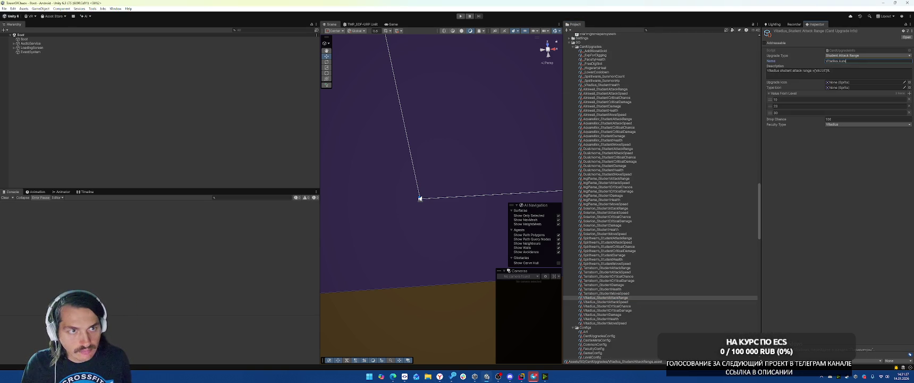
key("Return")
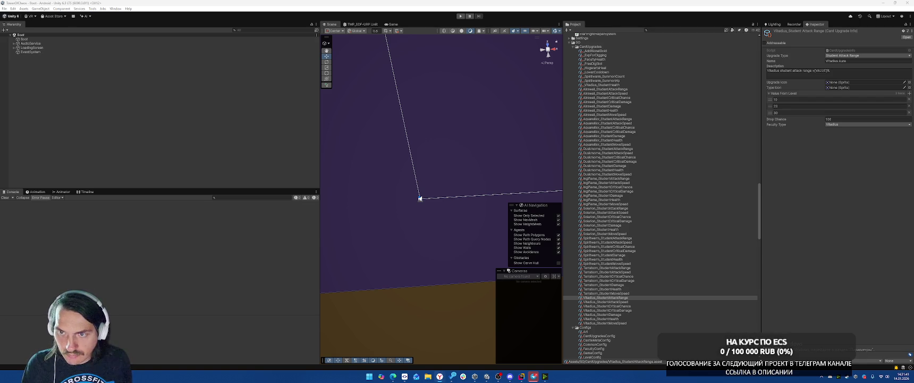
Rewrite the Vitadius Aura description to describe a healing area radius bonus
left_click(769, 71)
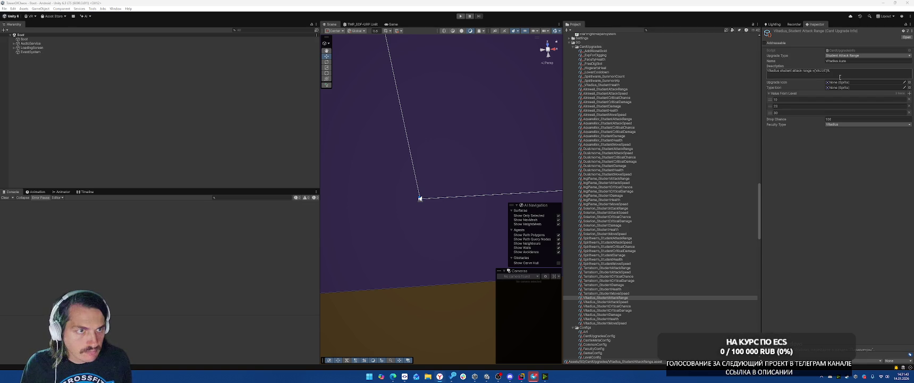
key("ctrl+a")
key("ctrl+v")
key("ctrl+a")
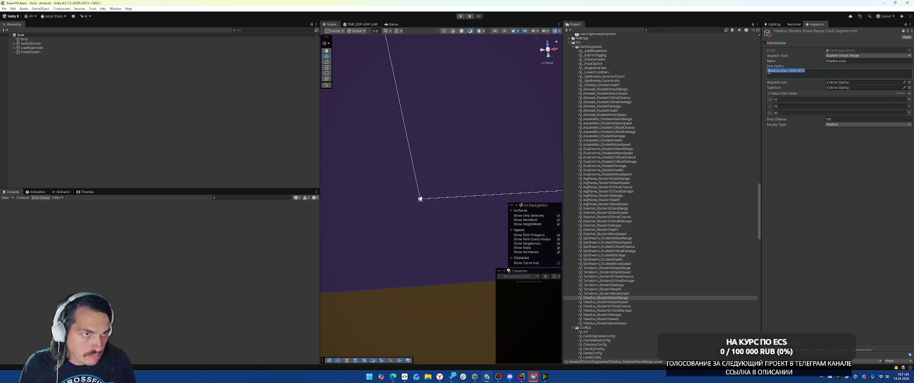
left_click(769, 71)
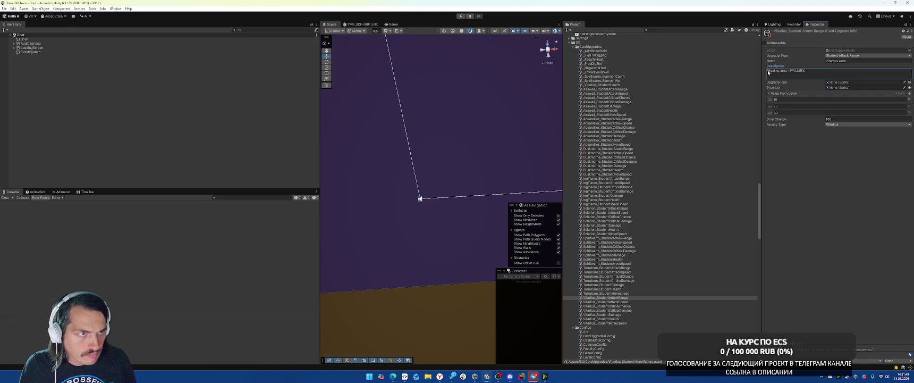
key("ctrl+a")
left_click(809, 70)
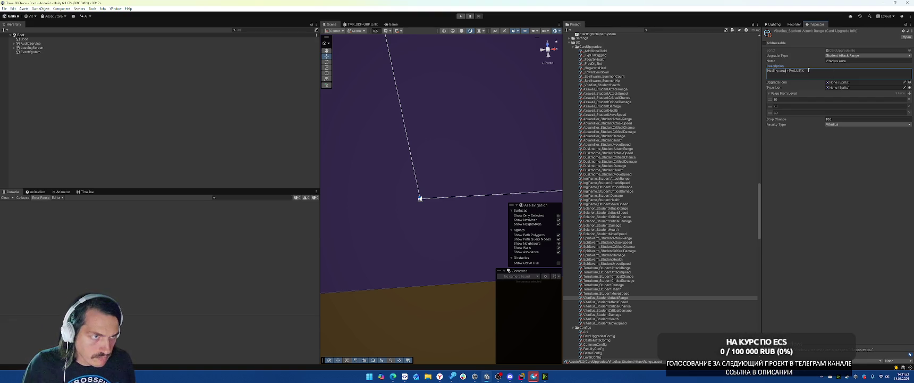
type("size")
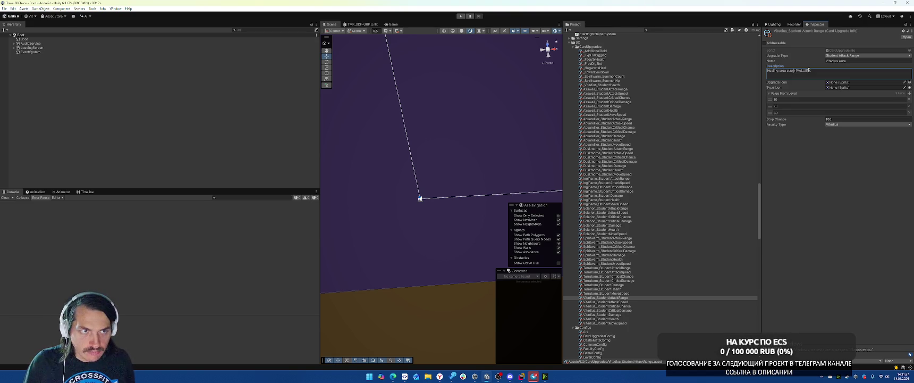
key("BackSpace")
key("BackSpace")
key("BackSpace")
type("radius")
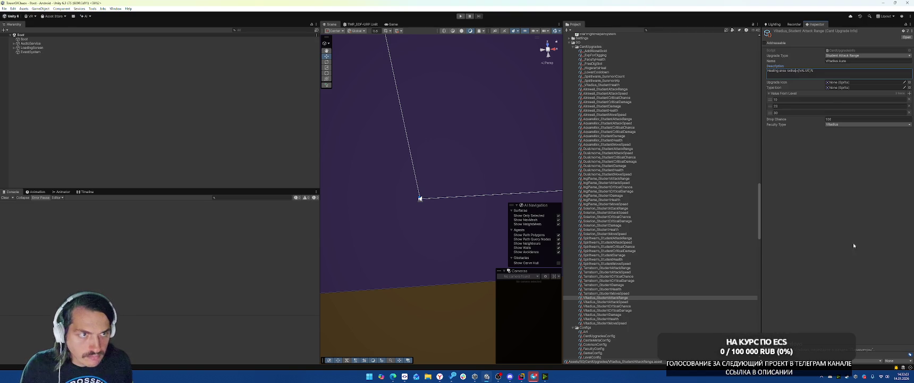
key("Tab")
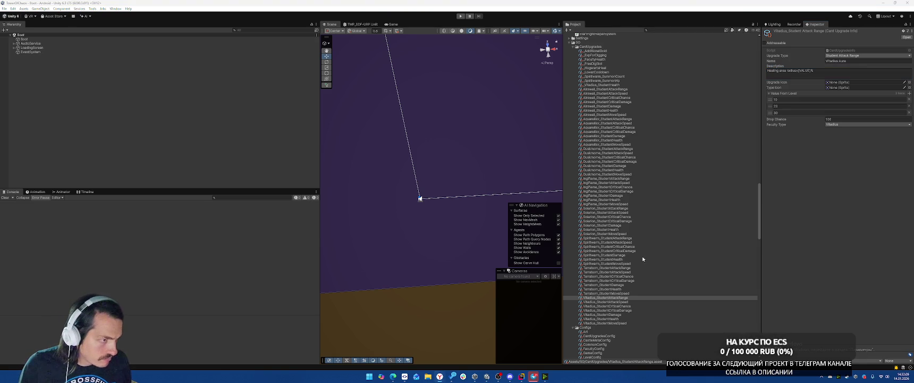
Rename Solarion_StudentAttackRange to Solarion Radiance, describe it as 'Solarion student spell radius +[VALUE]%', and save the project
left_click(622, 209)
key("shift+Tab")
type("Solarion Radiance")
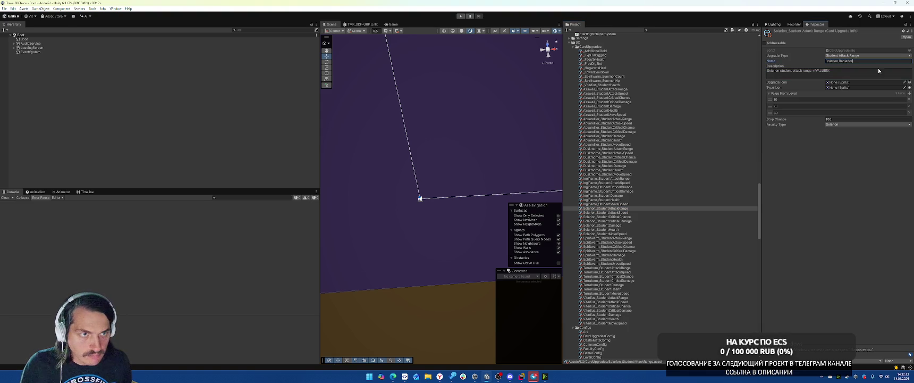
key("Return")
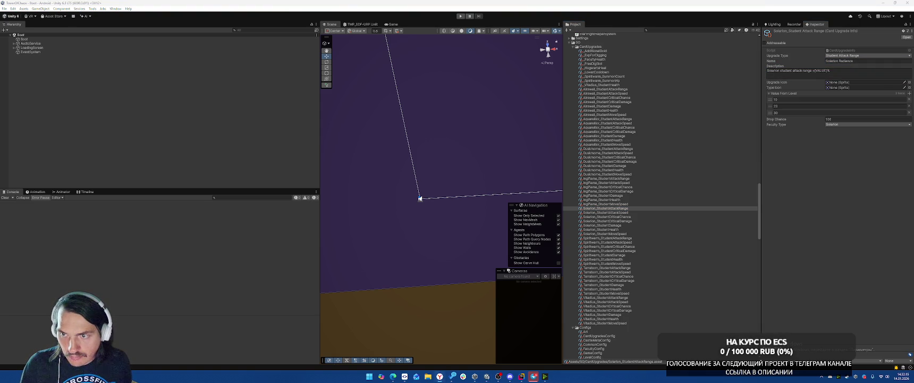
left_click(797, 70)
type("Solarion student spell radius +[VALUE]%")
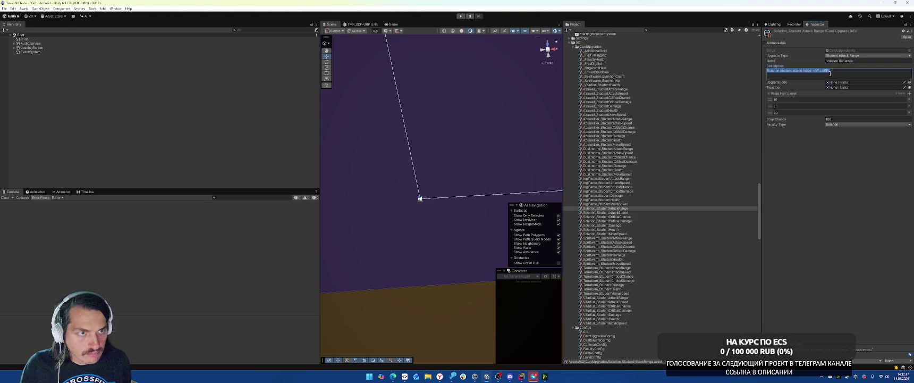
left_click(800, 203)
left_click(5, 9)
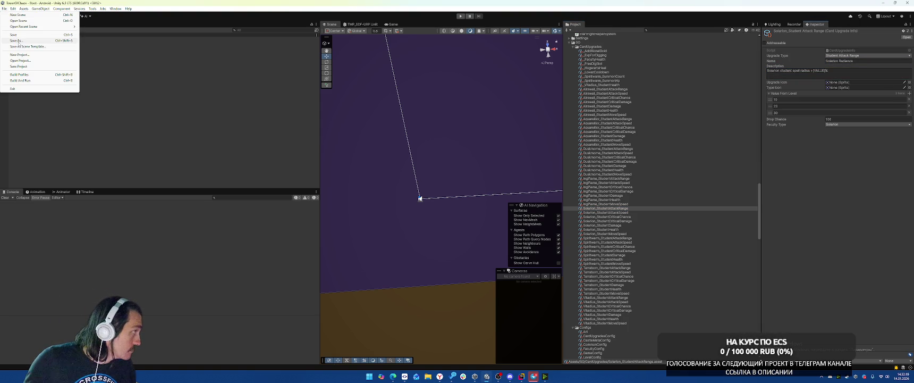
left_click(23, 77)
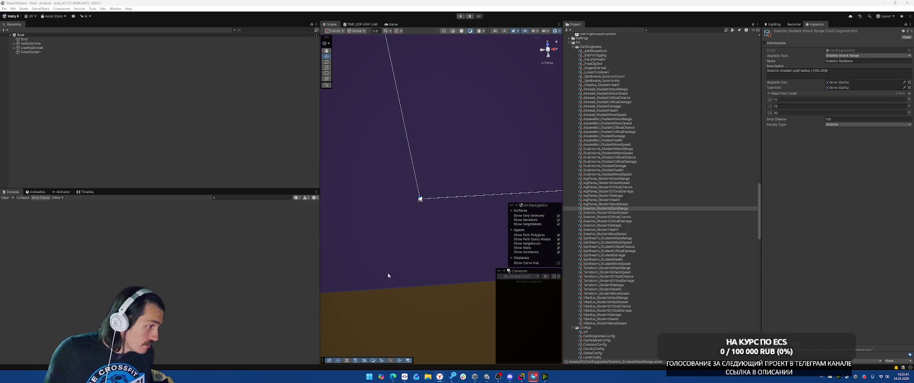
mouse_move(534, 379)
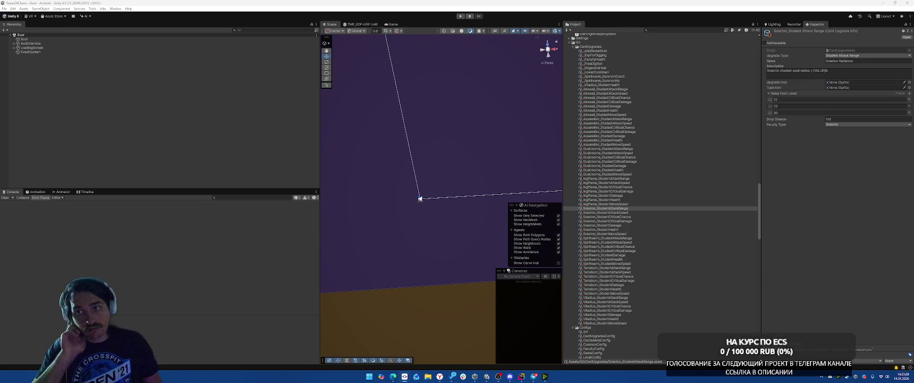
left_click(107, 106)
Enter Play mode, add Solarion to the deck, and start The Forest battle level
left_click(461, 16)
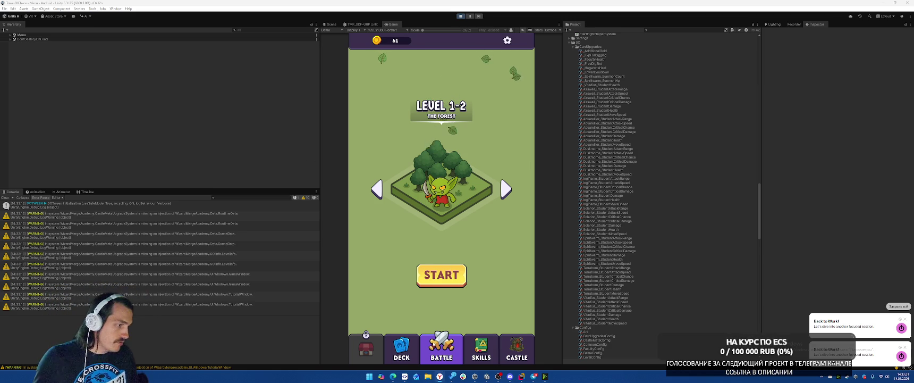
left_click(402, 349)
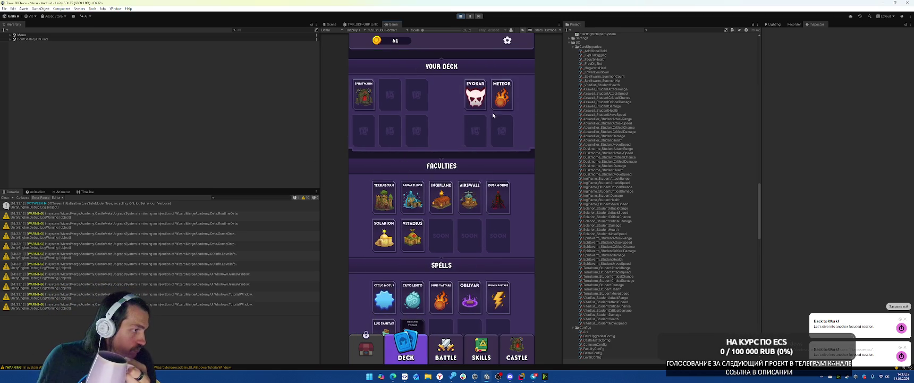
left_click_drag(517, 272, 514, 235)
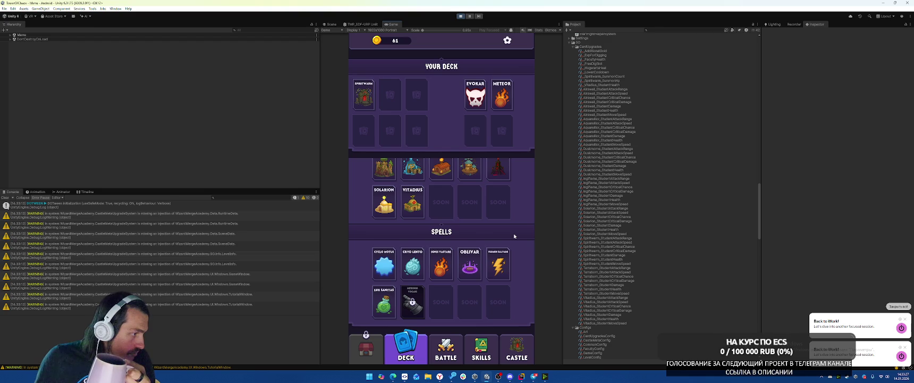
scroll(514, 236, "up", 2)
left_click(384, 236)
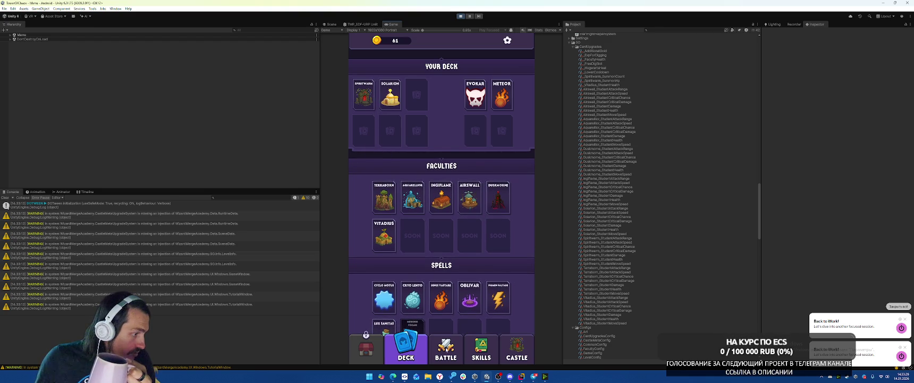
left_click(446, 348)
left_click(441, 275)
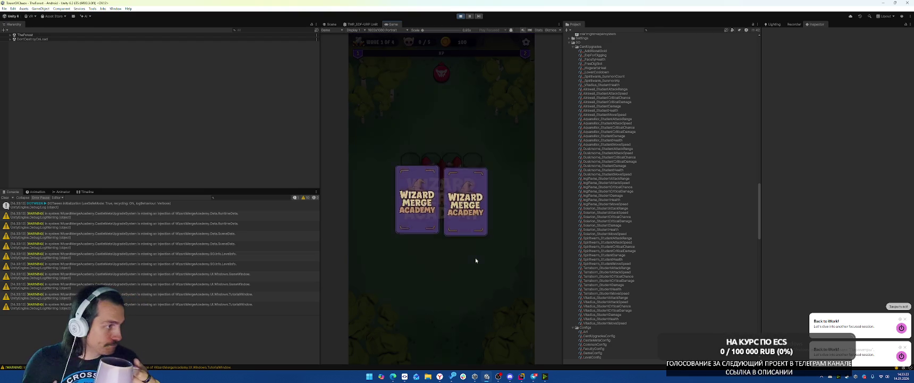
Choose Solarion as starting faculty, dig a tile by the castle, fight wave 1, then exit Play mode
left_click(418, 227)
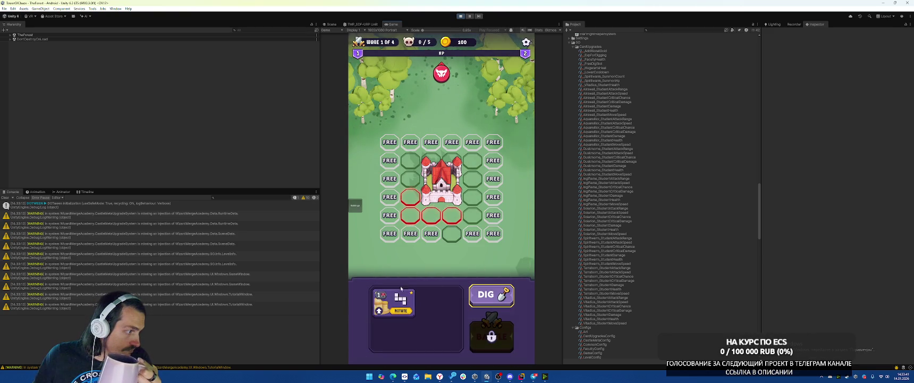
left_click(501, 296)
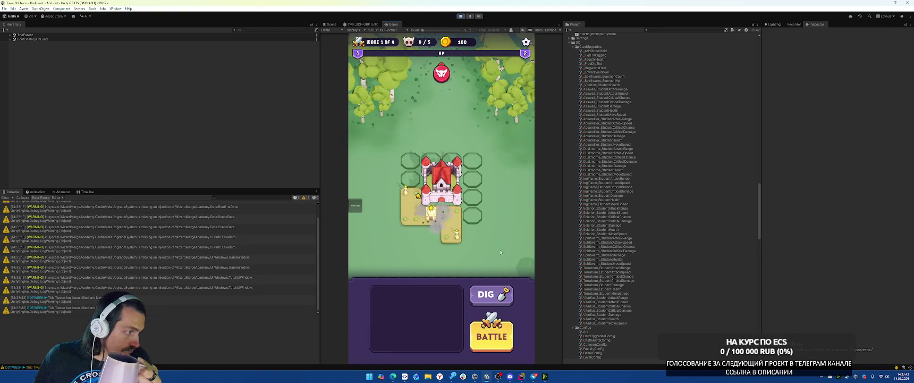
left_click(499, 338)
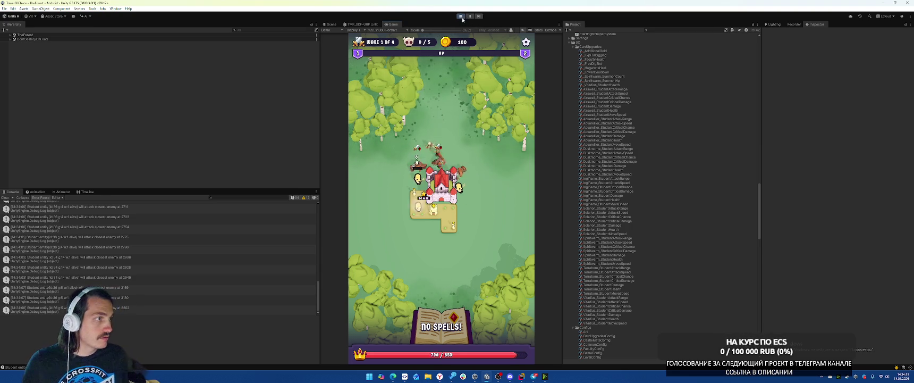
key("ctrl+p")
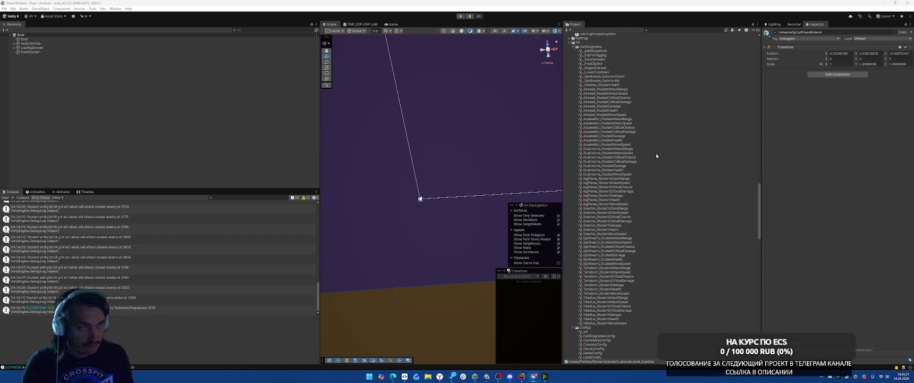
Start a fresh play test, dig and rotate terrain pieces beside the castle, and begin the battle
left_click(461, 17)
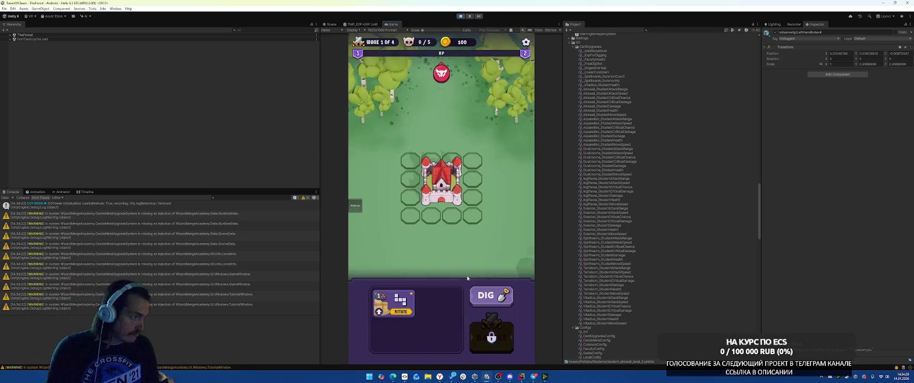
left_click(491, 295)
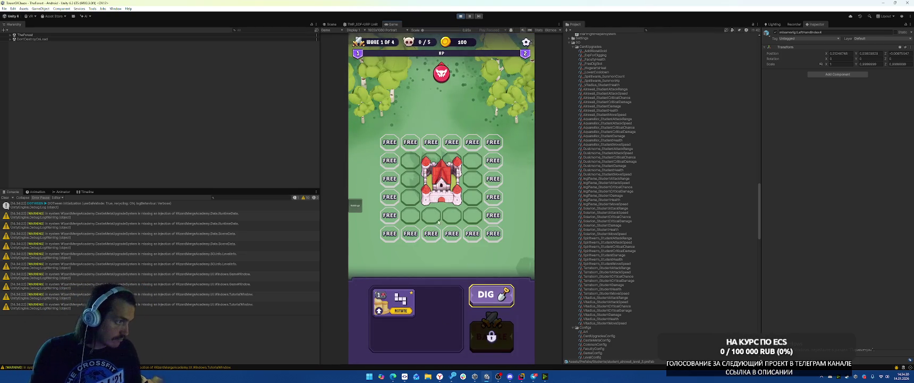
left_click(452, 143)
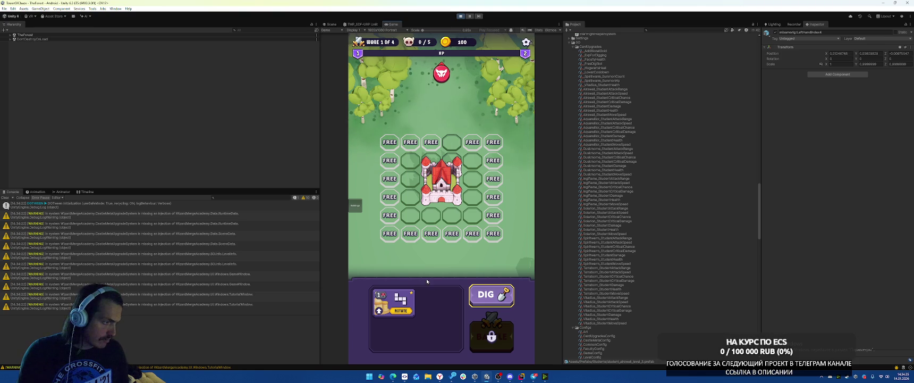
left_click(404, 311)
left_click(402, 311)
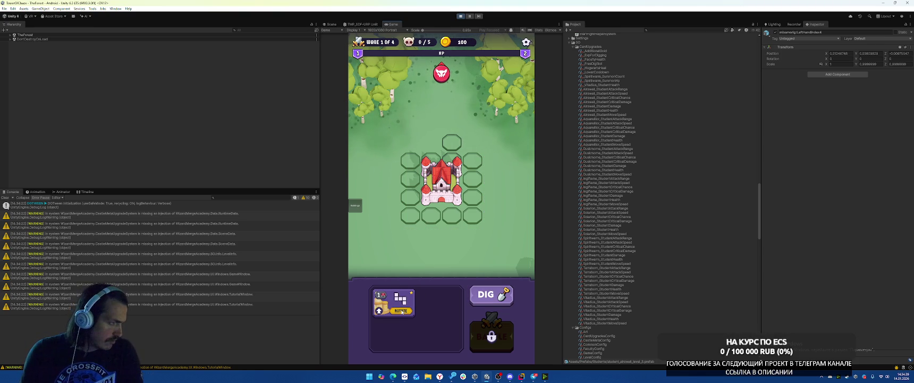
left_click(402, 311)
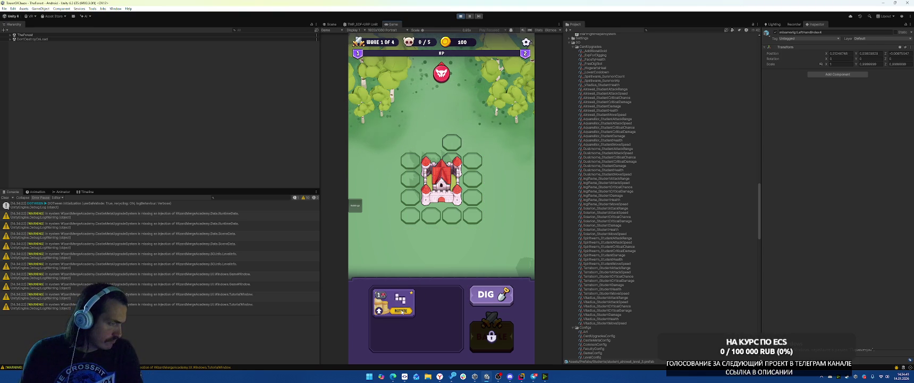
left_click(403, 311)
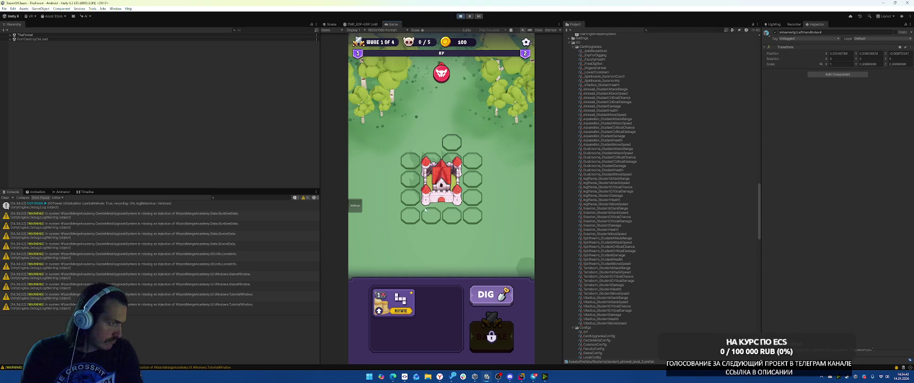
left_click(497, 296)
left_click(431, 142)
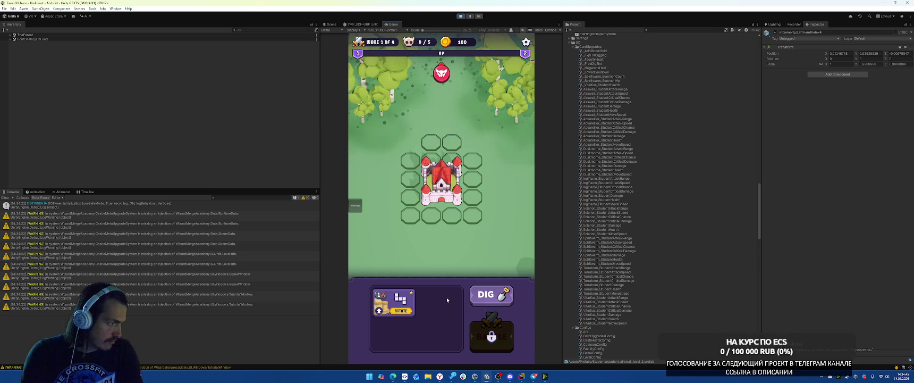
left_click(476, 168)
left_click(492, 336)
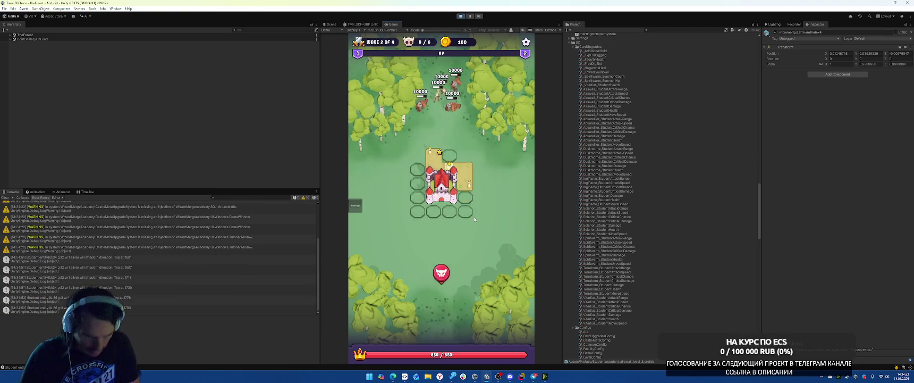
Pick the Solarion Radiance upgrade, cast Meteor in wave 2, then pick Solarion Fury
left_click(475, 219)
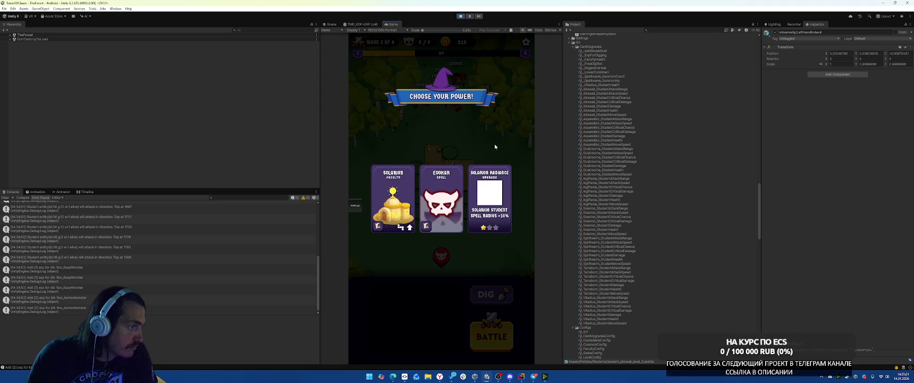
left_click(489, 199)
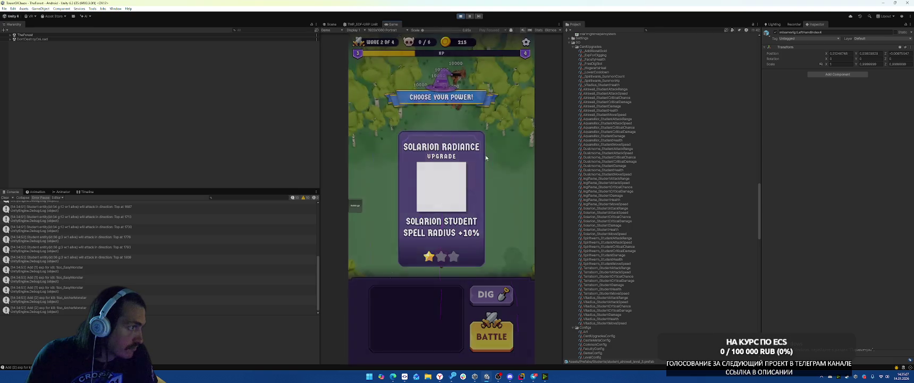
left_click(502, 342)
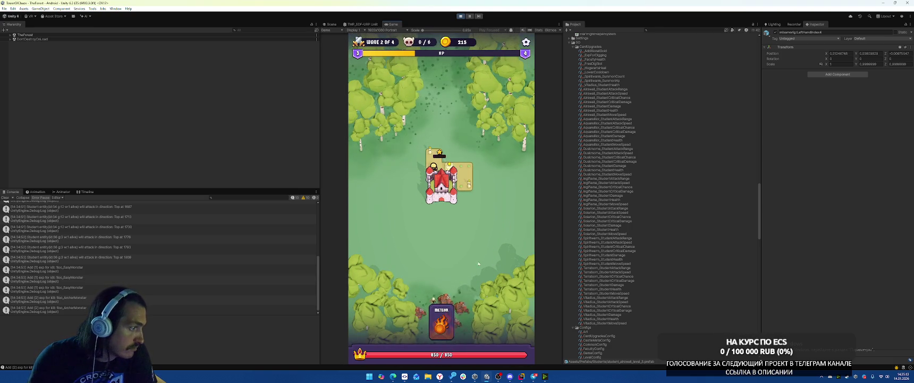
left_click_drag(441, 321, 455, 278)
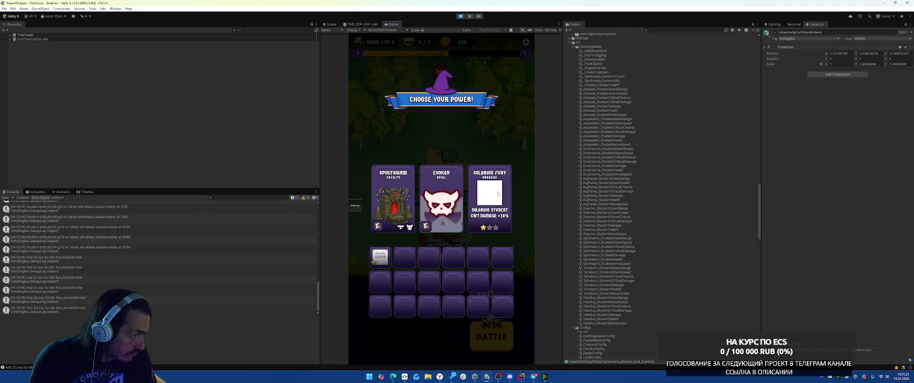
left_click(499, 194)
Stop Play mode and select CardUpgradesConfig in the Configs folder to view its Upgrades Pool
key("ctrl+p")
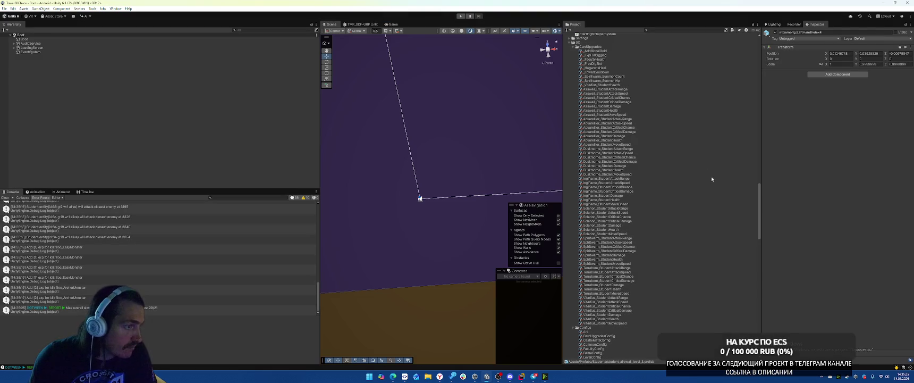
scroll(668, 186, "down", 10)
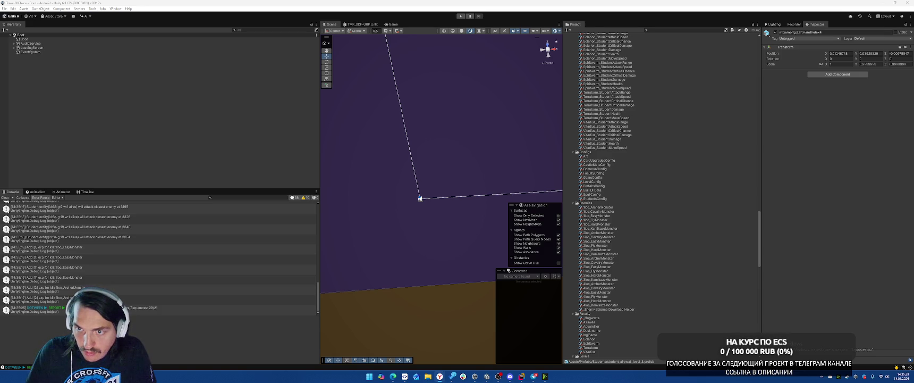
scroll(678, 273, "down", 3)
scroll(660, 255, "up", 3)
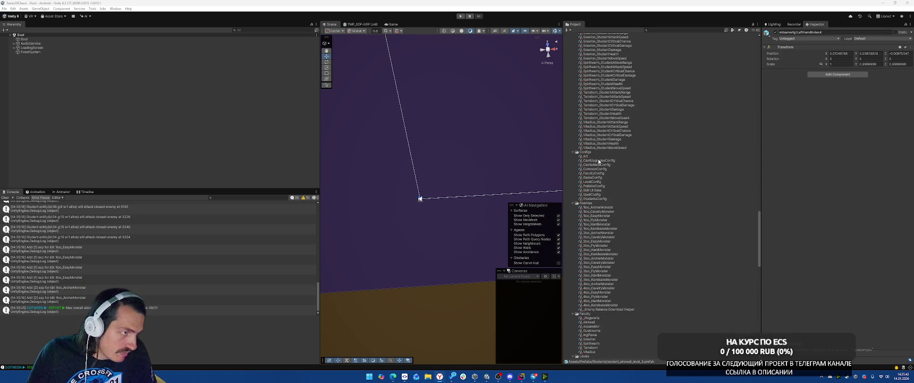
left_click(599, 160)
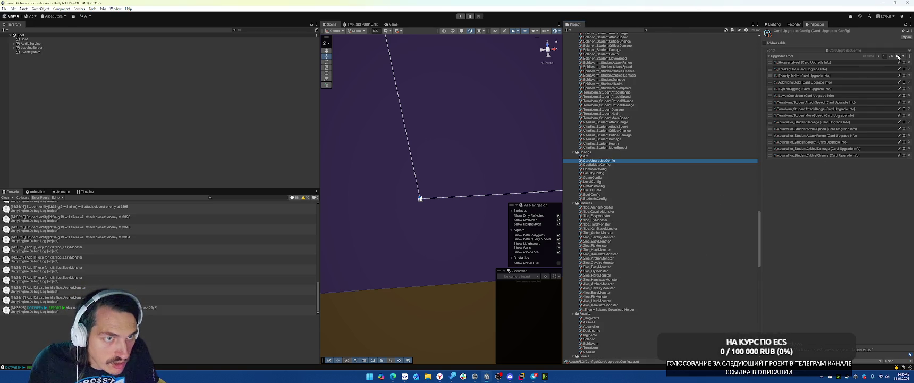
Remove the Solarion and Vitadius critical damage and critical chance cards from the Upgrades Pool
left_click(898, 56)
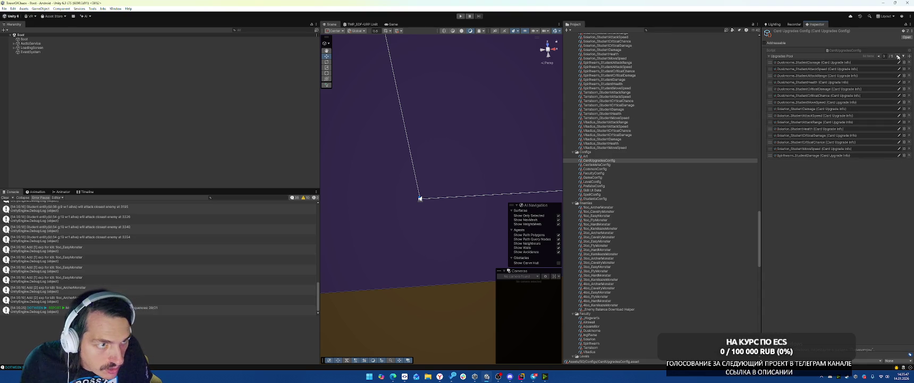
left_click(898, 56)
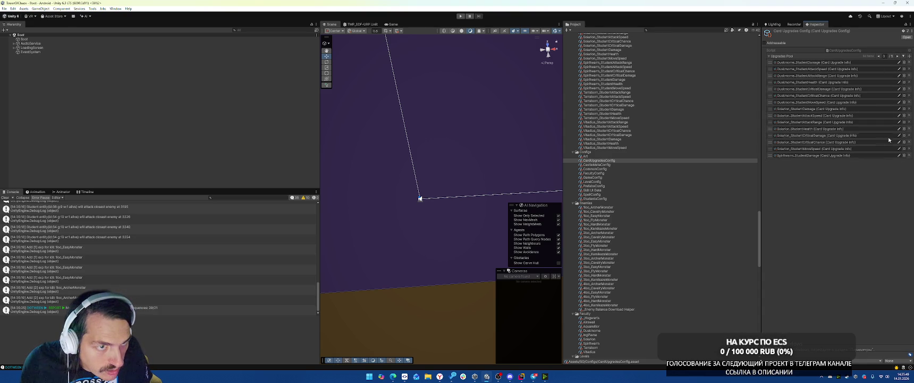
left_click(909, 136)
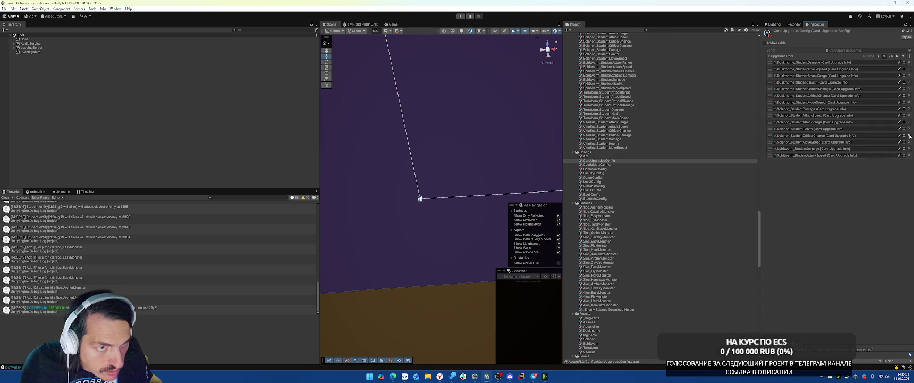
left_click(909, 136)
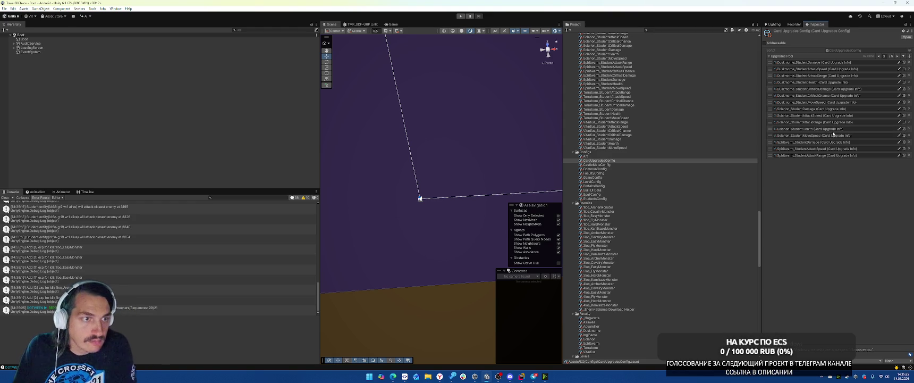
left_click(897, 56)
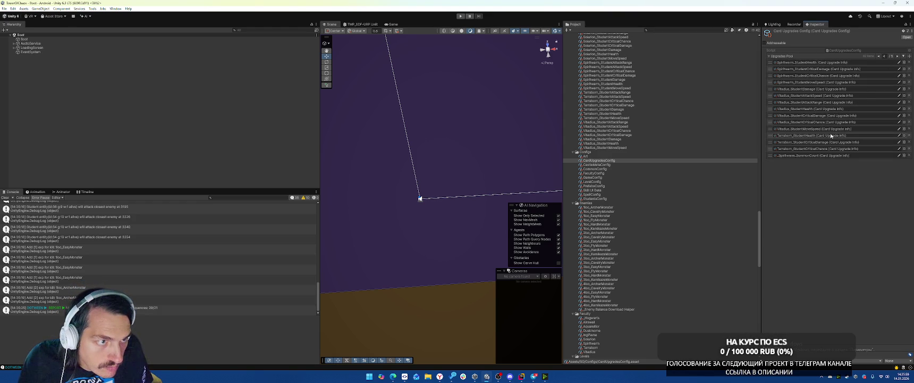
left_click(910, 116)
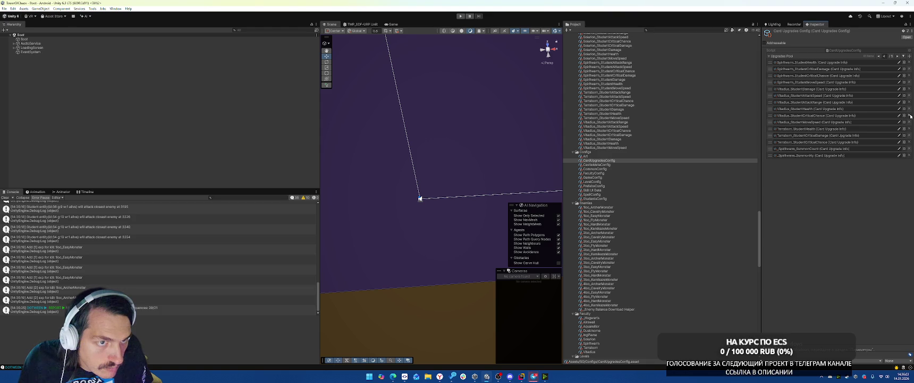
left_click(909, 116)
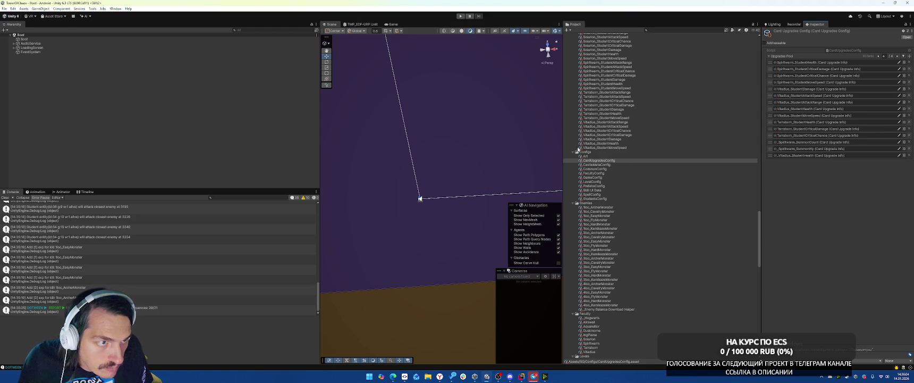
Save the project, then remove both Spiritwarm critical damage and critical chance cards
left_click(5, 9)
left_click(19, 67)
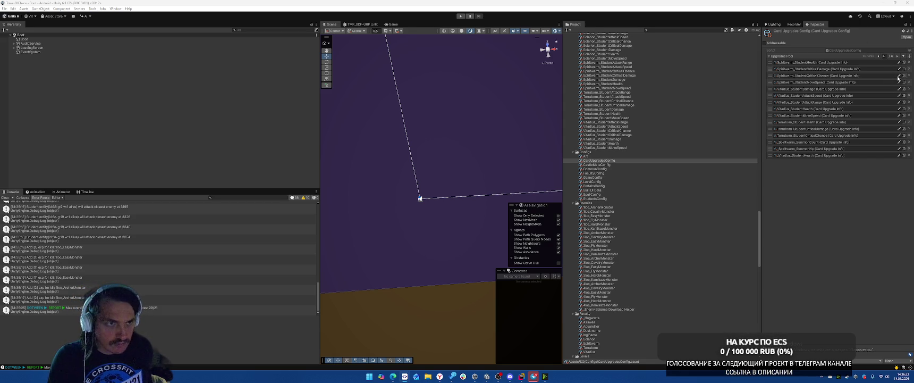
left_click(909, 69)
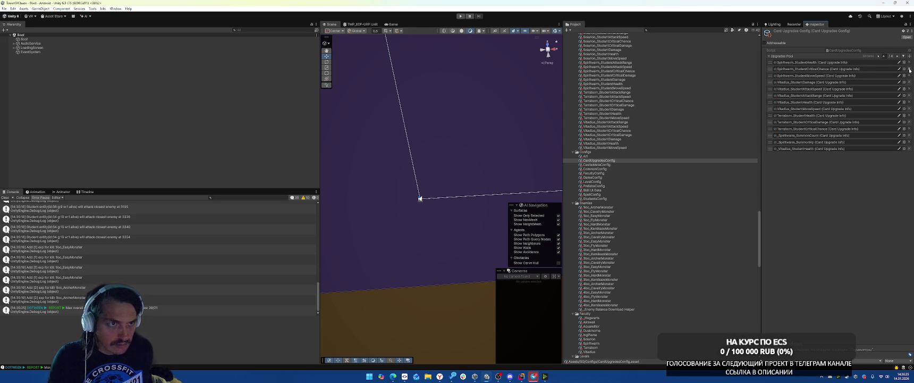
left_click(909, 69)
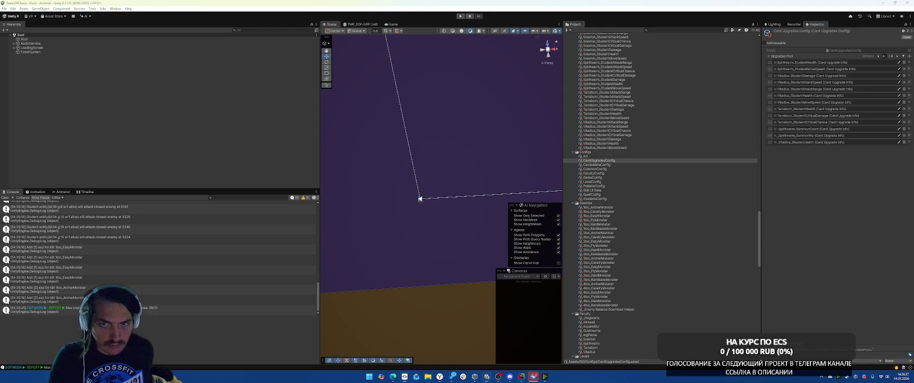
Save the project with File > Save Project to keep the trimmed CardUpgradesConfig pool
left_click(4, 8)
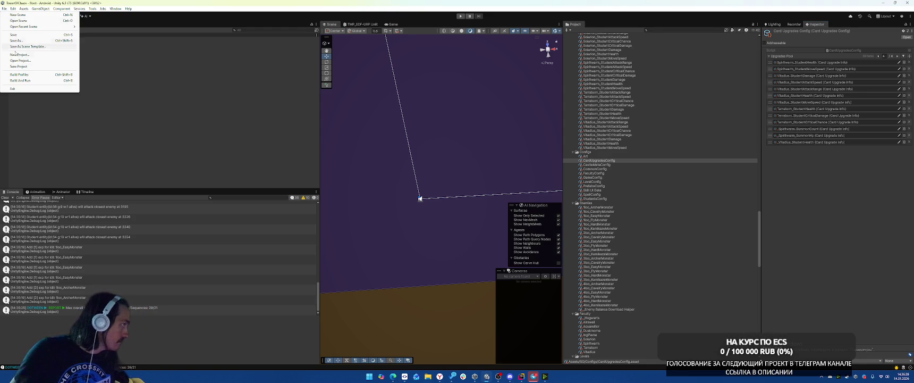
left_click(21, 66)
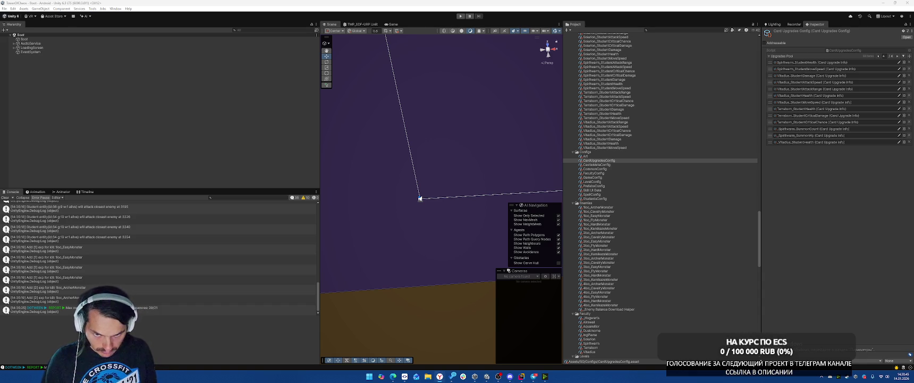
left_click(521, 377)
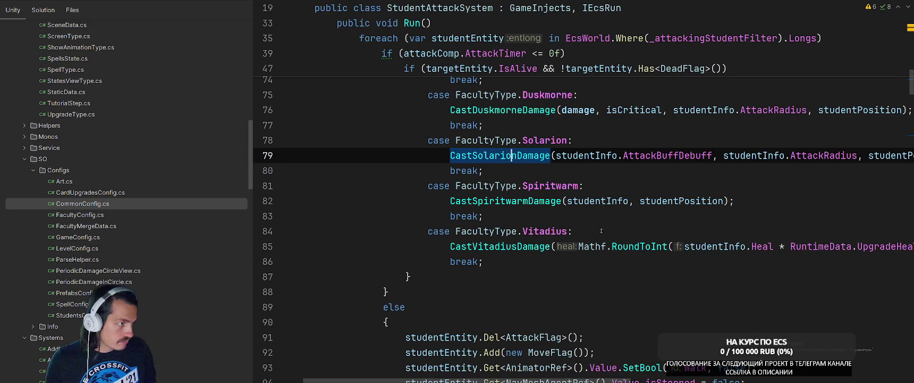
scroll(671, 212, "up", 3)
left_click(672, 126)
key("shift")
key("shift")
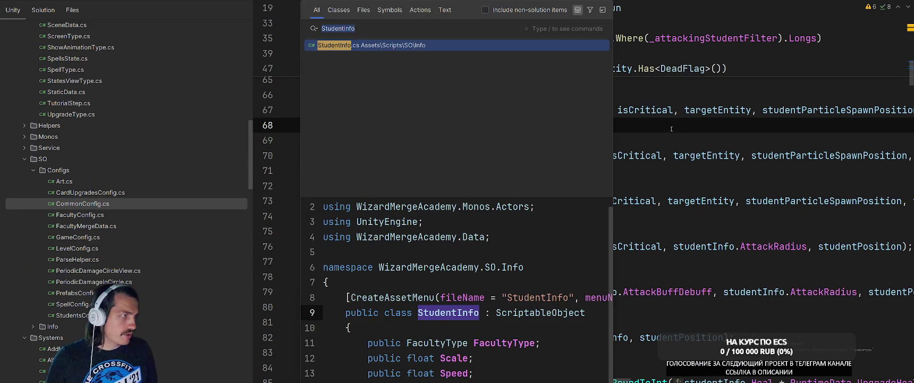
type("StudneTar")
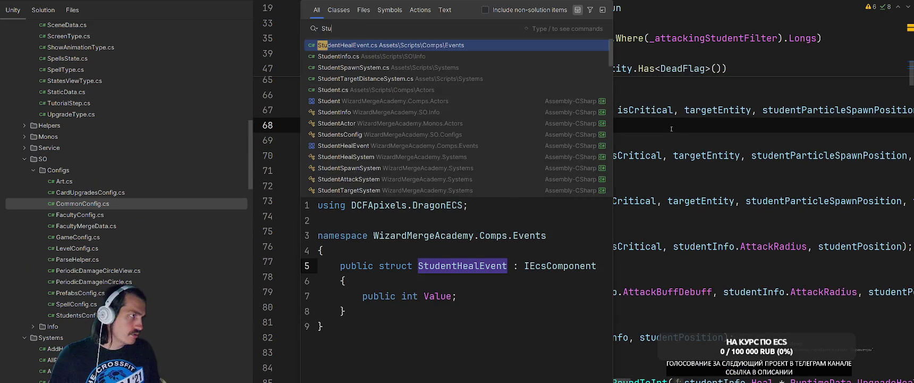
key("BackSpace")
key("BackSpace")
key("BackSpace")
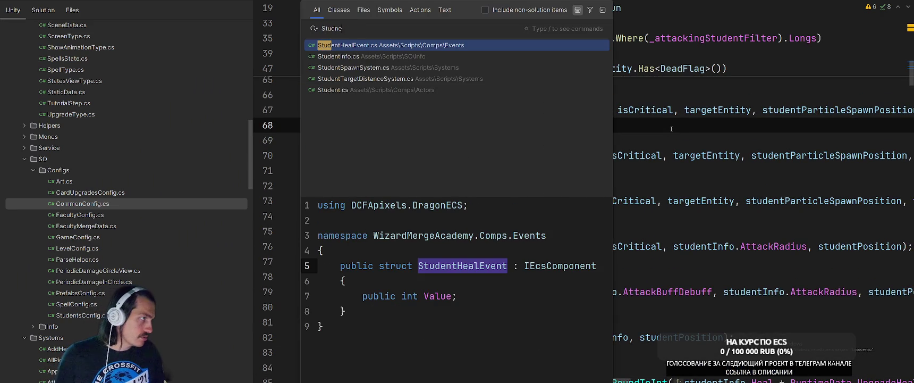
type("entTargetDis")
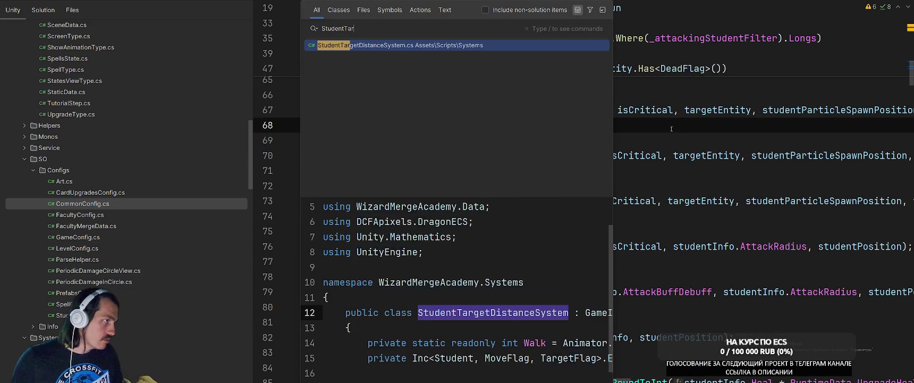
key("Return")
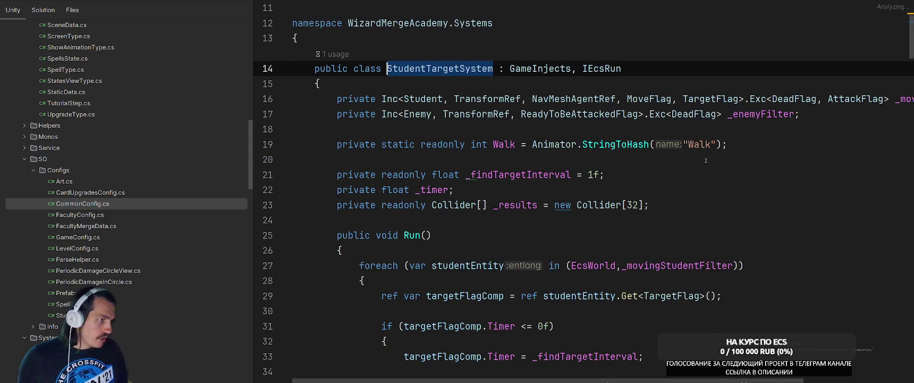
left_click(617, 177)
scroll(751, 200, "down", 2)
scroll(751, 200, "down", 2)
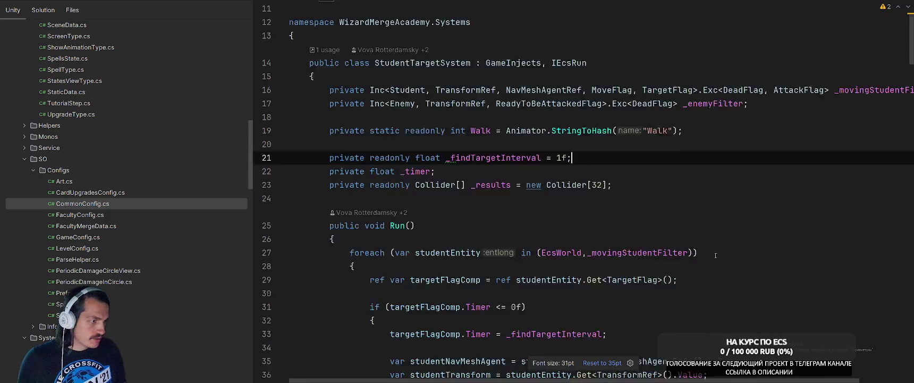
scroll(443, 182, "down", 5)
scroll(495, 171, "down", 2)
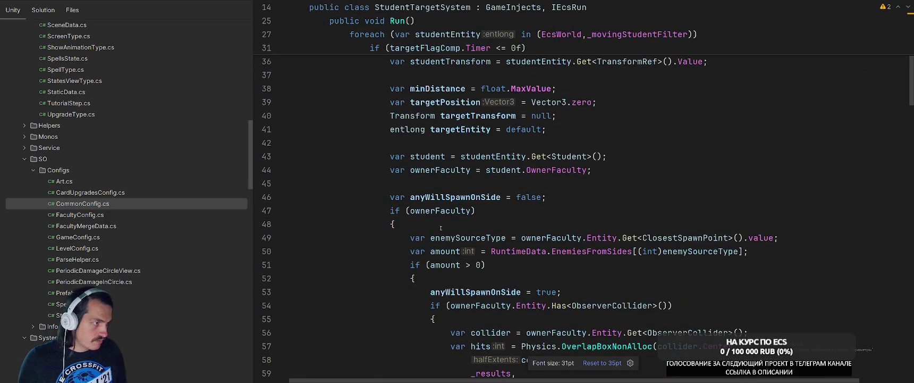
left_click(451, 207)
scroll(436, 201, "down", 2)
scroll(436, 201, "down", 2)
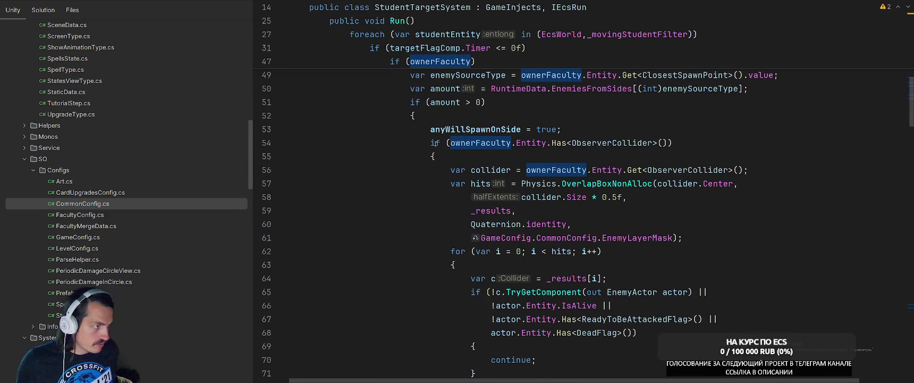
scroll(556, 136, "down", 6)
scroll(555, 135, "down", 7)
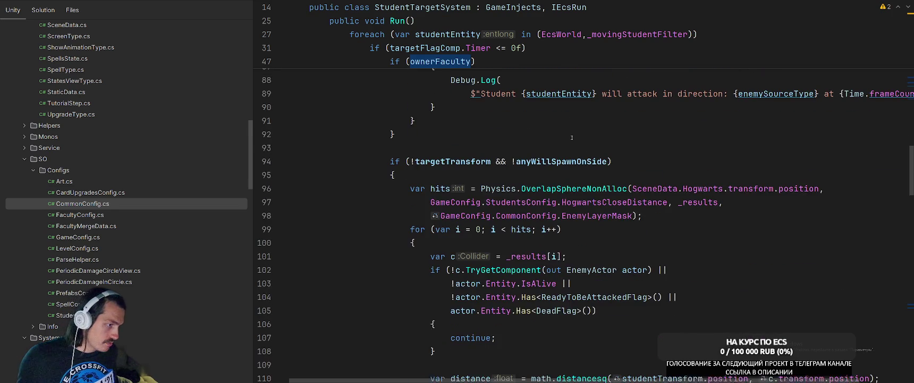
scroll(610, 152, "down", 10)
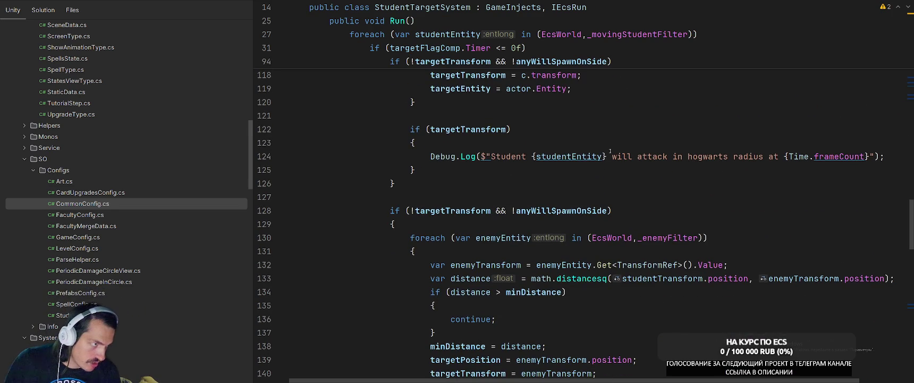
scroll(610, 157, "down", 2)
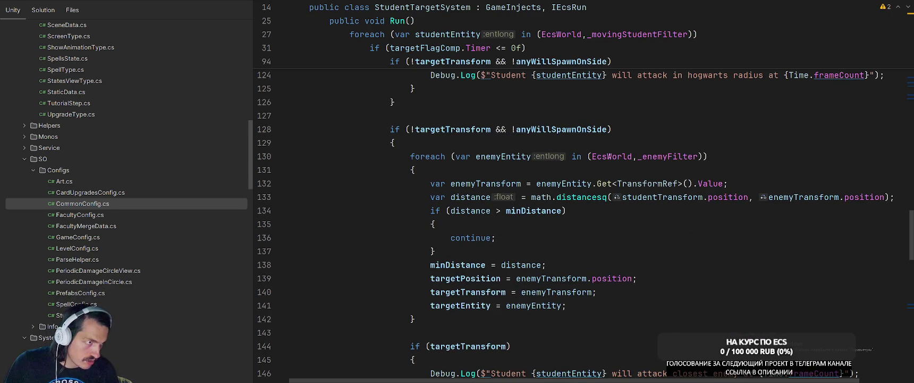
scroll(615, 155, "down", 6)
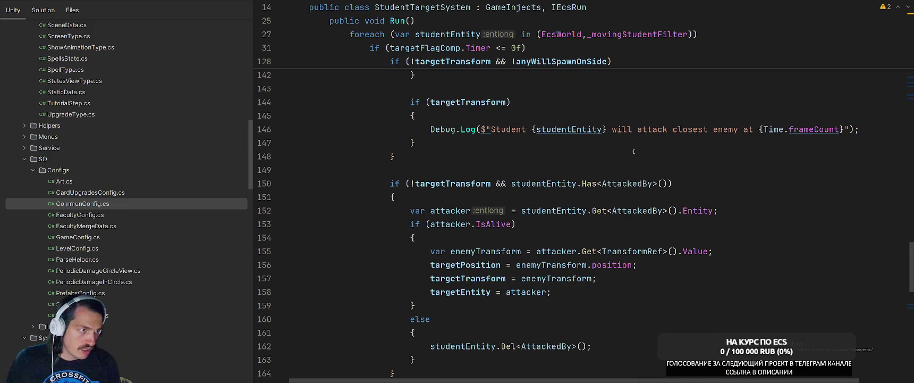
scroll(664, 145, "up", 6)
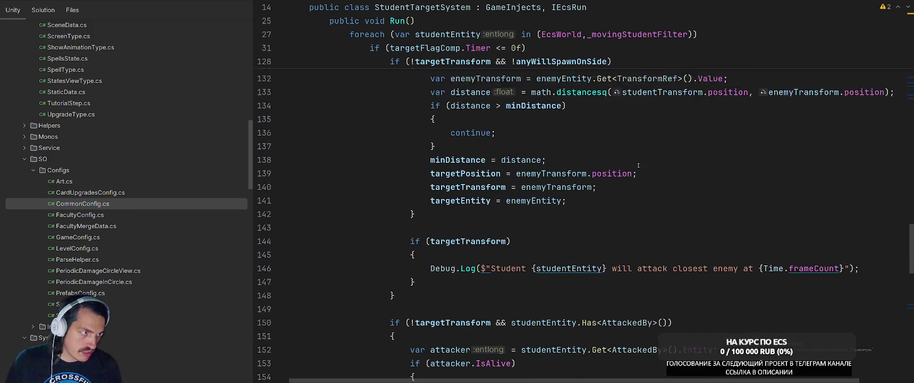
scroll(639, 165, "down", 7)
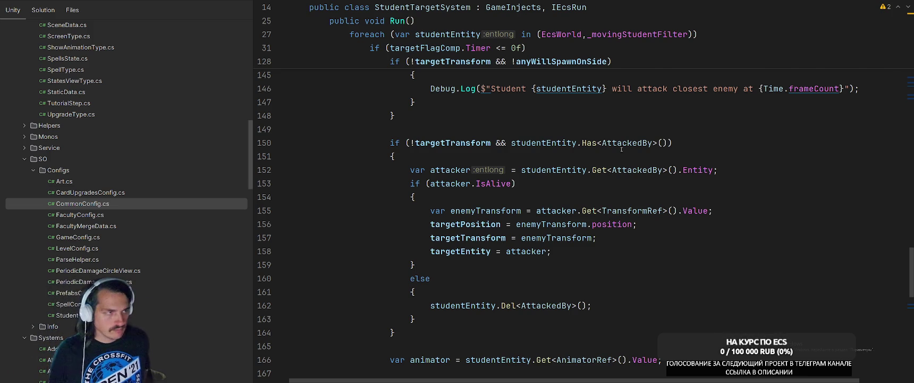
scroll(622, 150, "up", 4)
left_click(452, 305)
scroll(549, 263, "up", 6)
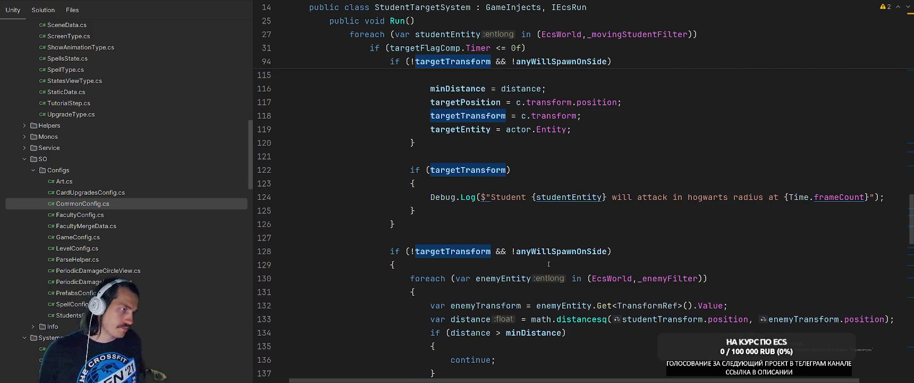
scroll(632, 195, "up", 14)
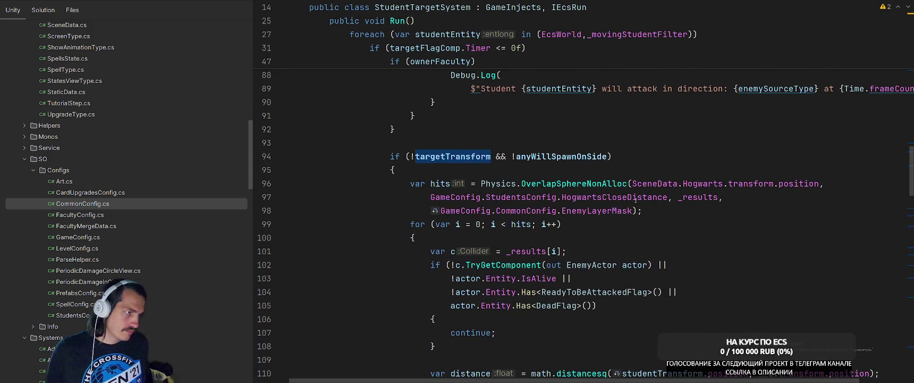
scroll(639, 199, "up", 7)
scroll(641, 194, "down", 12)
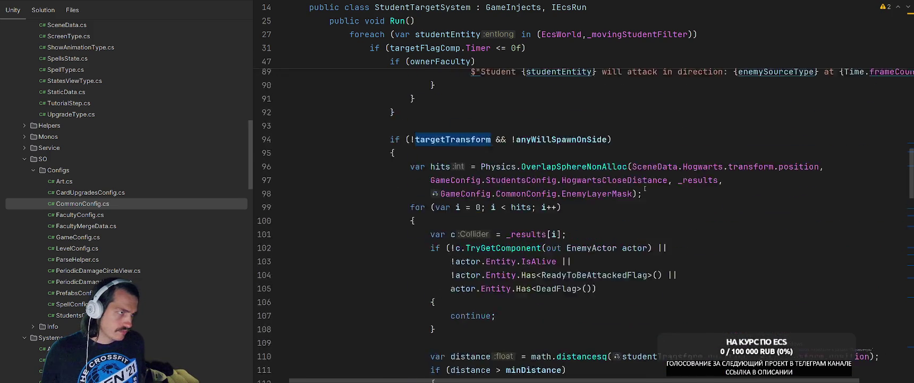
scroll(644, 187, "up", 12)
scroll(645, 187, "up", 2)
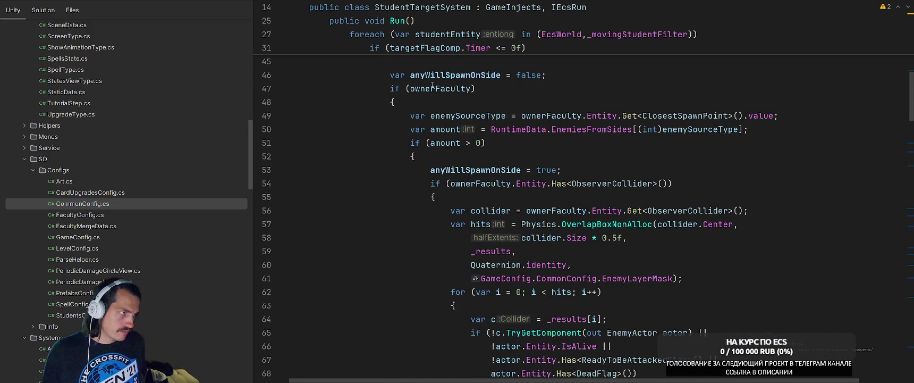
scroll(460, 130, "down", 2)
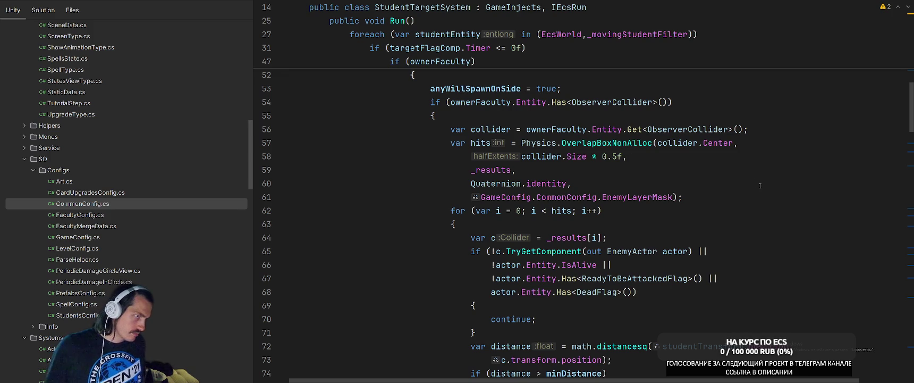
scroll(761, 187, "down", 5)
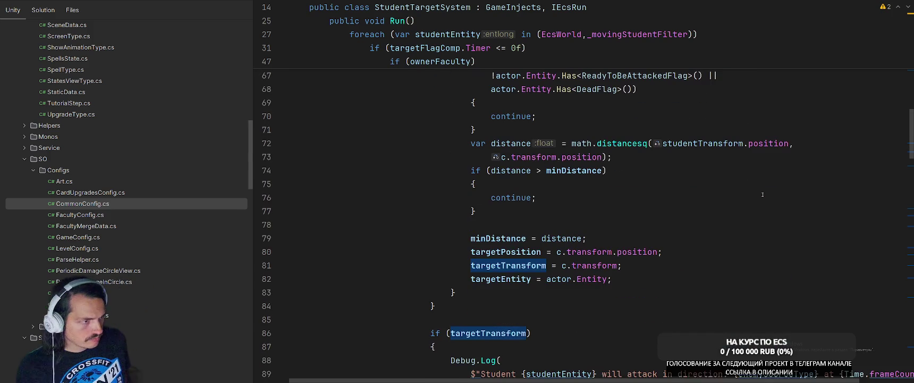
scroll(688, 191, "down", 3)
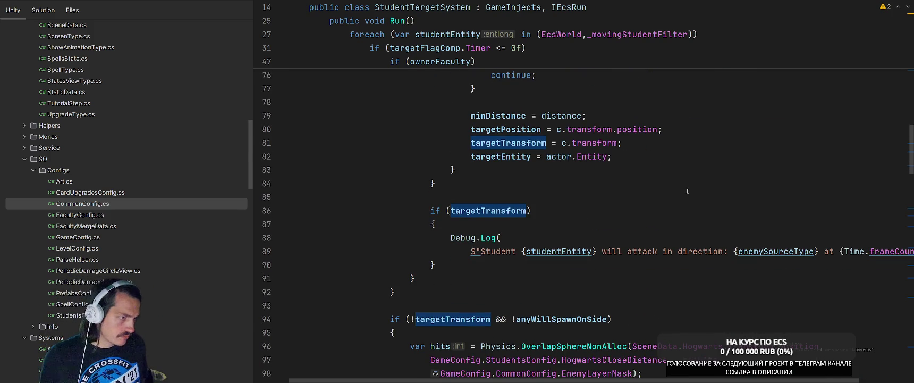
scroll(688, 191, "down", 2)
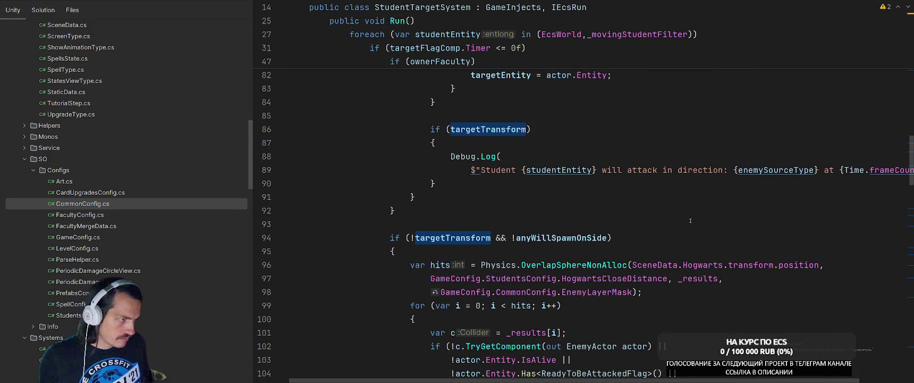
scroll(691, 220, "up", 15)
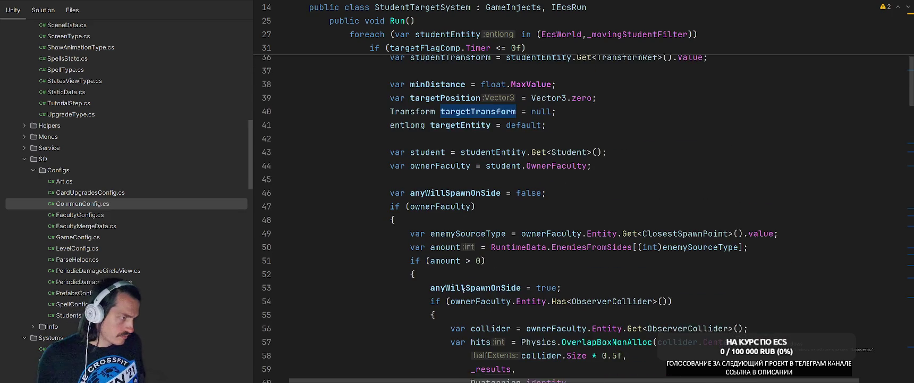
scroll(464, 290, "down", 10)
scroll(482, 142, "up", 7)
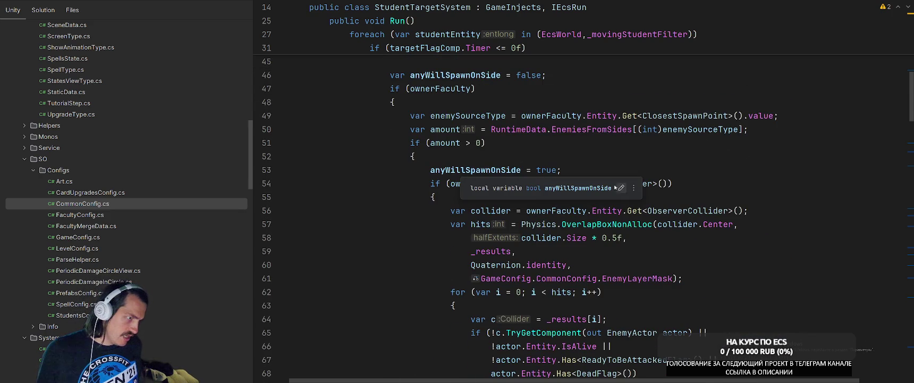
left_click(473, 170)
scroll(644, 213, "down", 12)
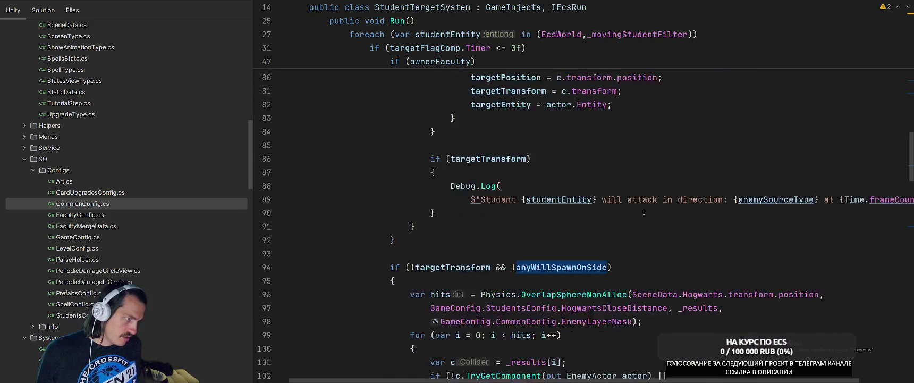
scroll(644, 212, "down", 6)
scroll(585, 197, "up", 16)
scroll(530, 180, "down", 10)
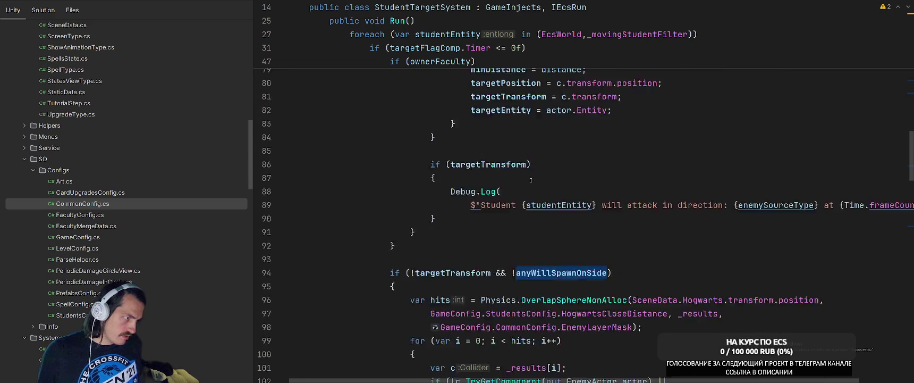
scroll(531, 180, "down", 1)
left_click(452, 238)
left_click(577, 238)
scroll(639, 198, "down", 3)
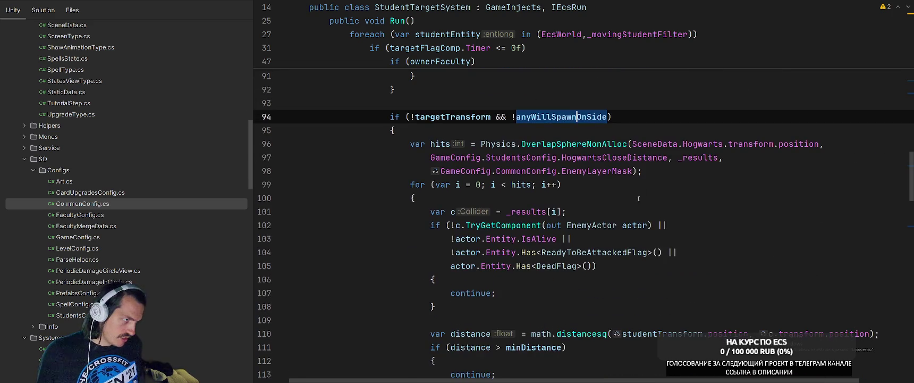
left_click(462, 117)
scroll(577, 162, "down", 6)
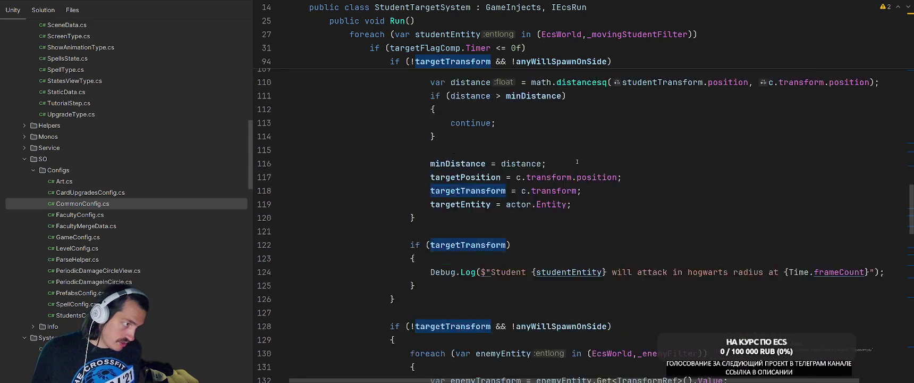
scroll(577, 161, "down", 5)
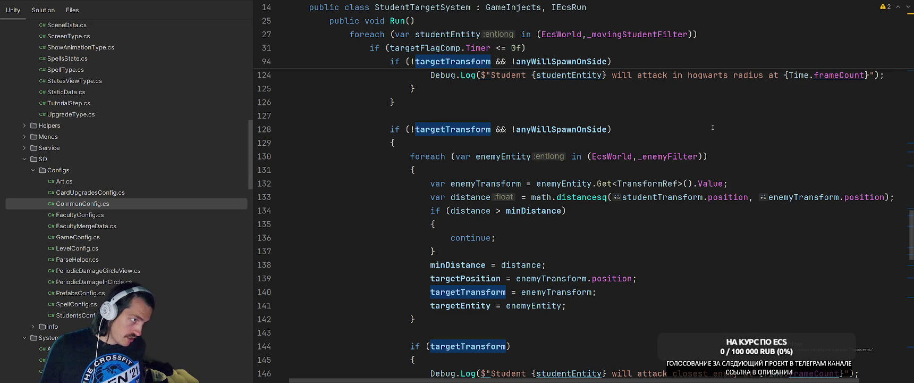
scroll(444, 276, "up", 15)
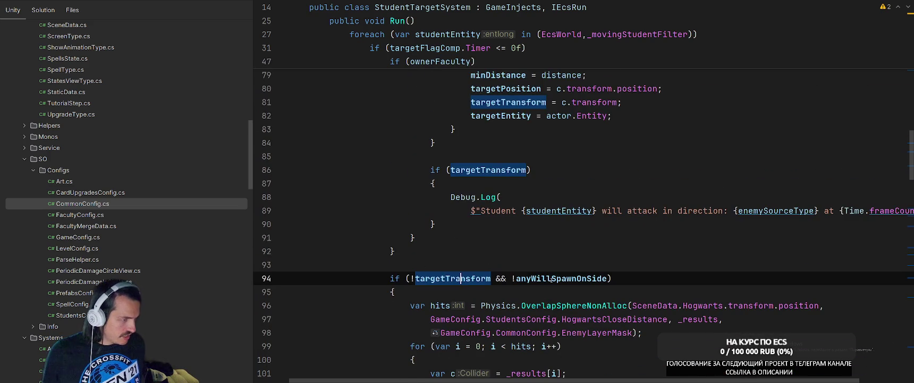
scroll(616, 266, "down", 13)
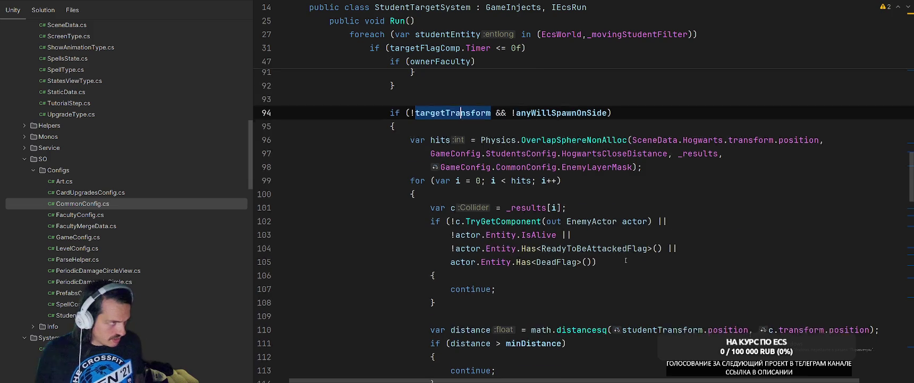
scroll(613, 260, "up", 5)
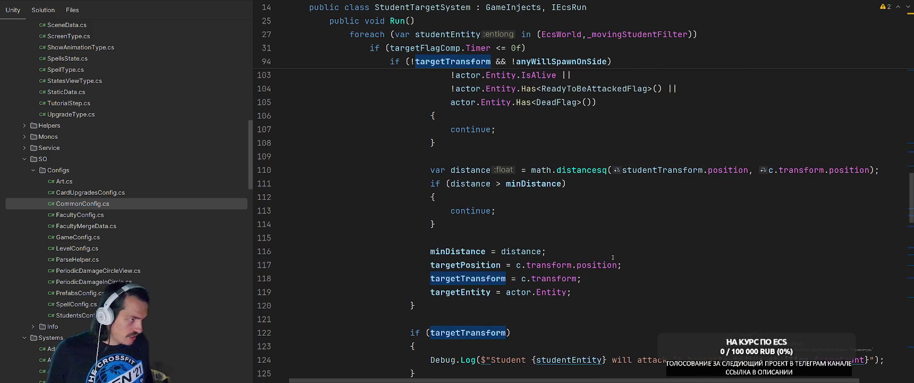
scroll(615, 257, "down", 2)
scroll(488, 113, "up", 5)
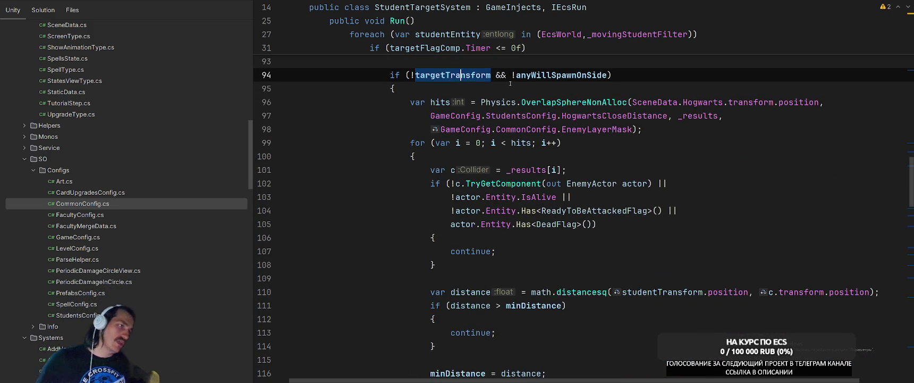
scroll(445, 110, "down", 2)
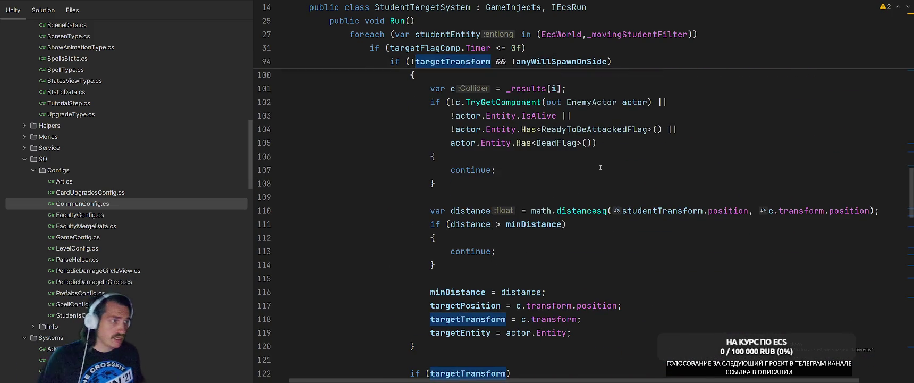
scroll(600, 168, "up", 3)
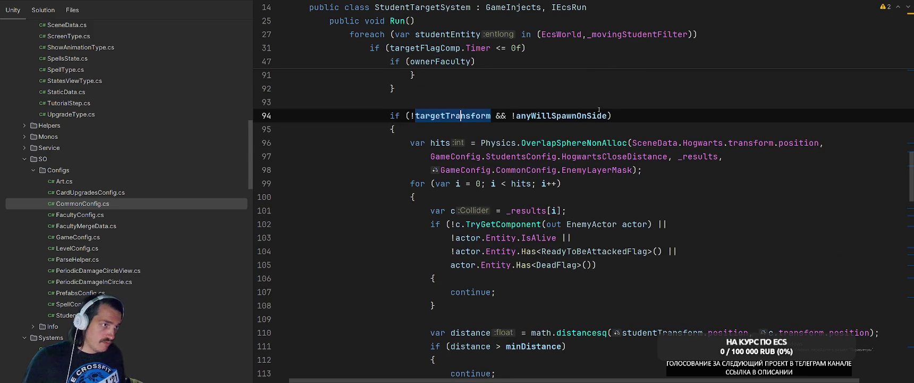
scroll(526, 227, "down", 7)
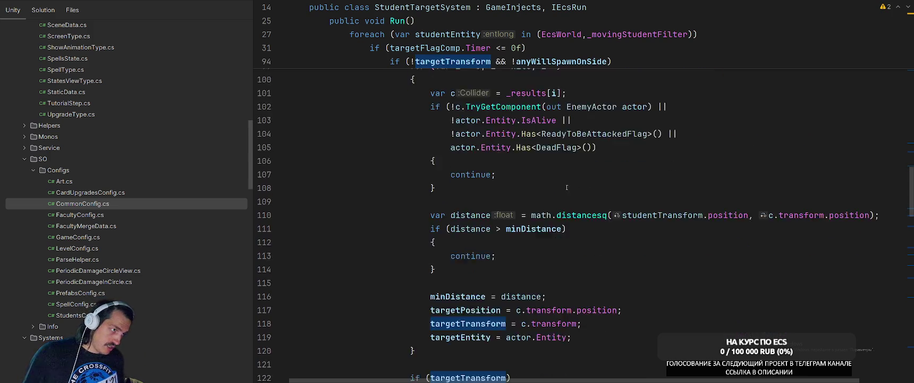
scroll(570, 287, "down", 7)
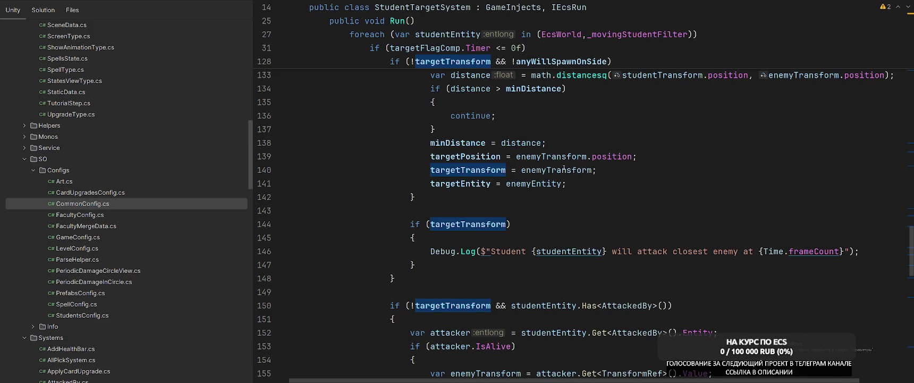
scroll(564, 169, "up", 3)
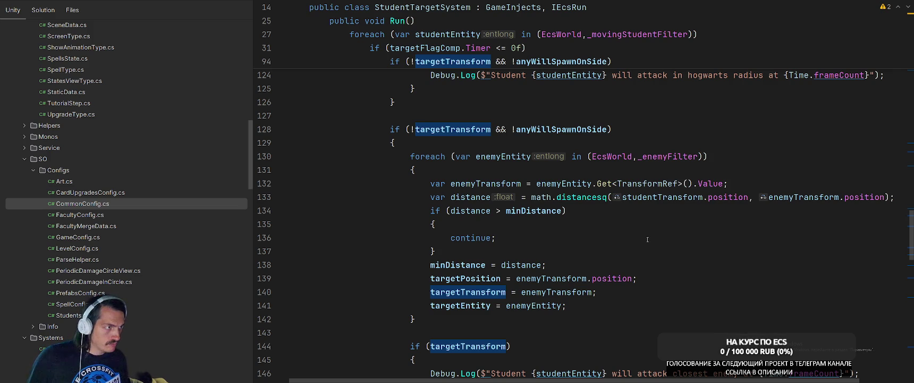
scroll(647, 239, "down", 5)
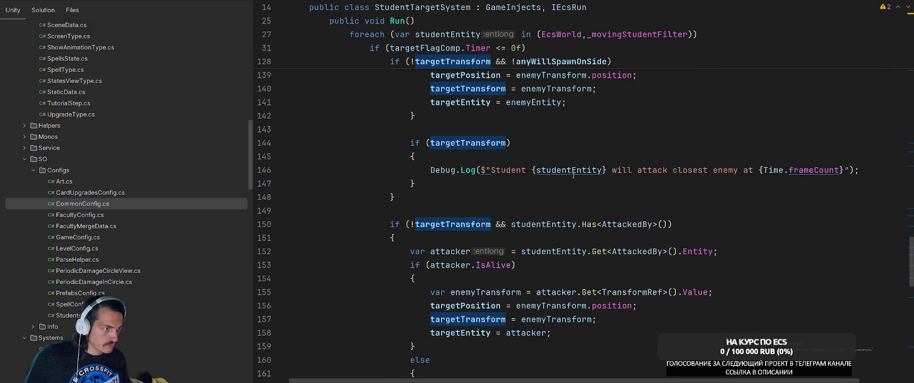
scroll(617, 286, "down", 1)
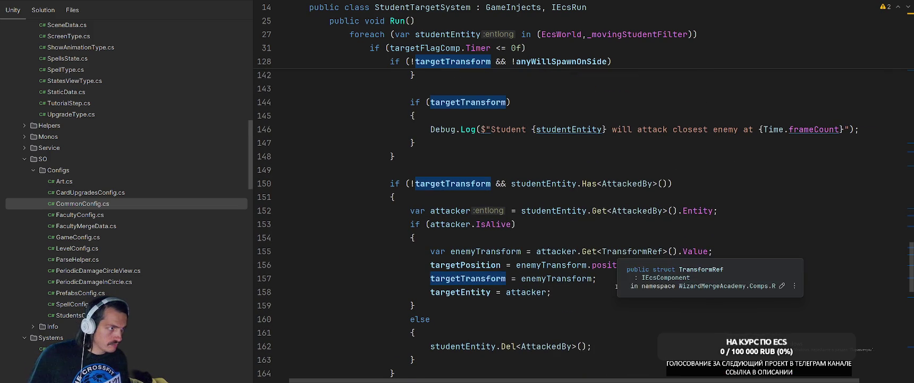
scroll(616, 286, "down", 6)
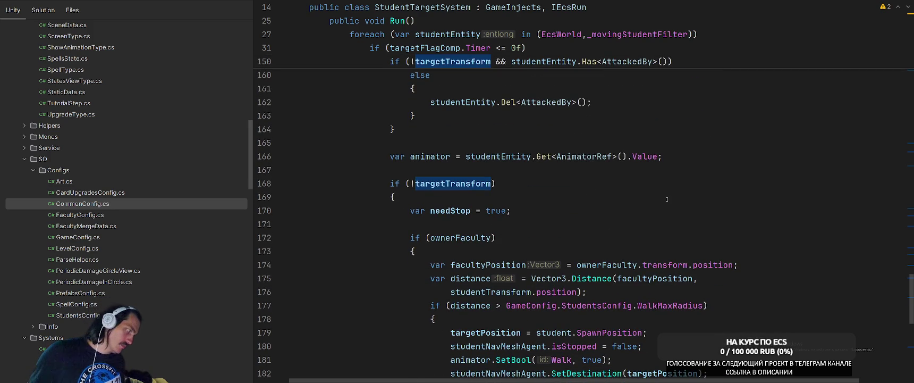
scroll(668, 199, "up", 5)
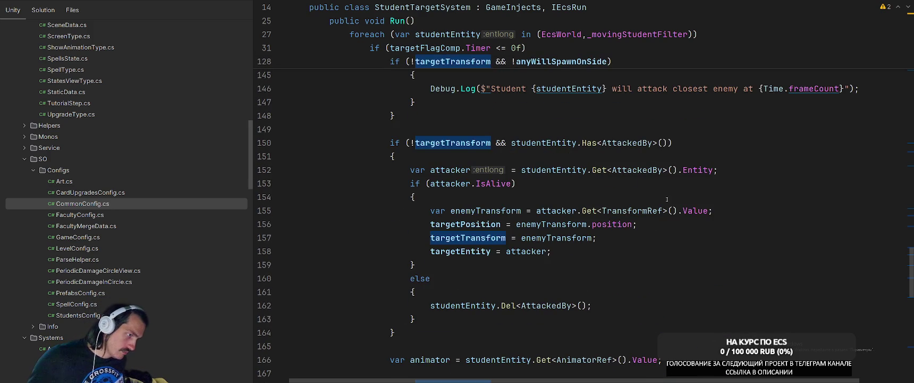
left_click(616, 268)
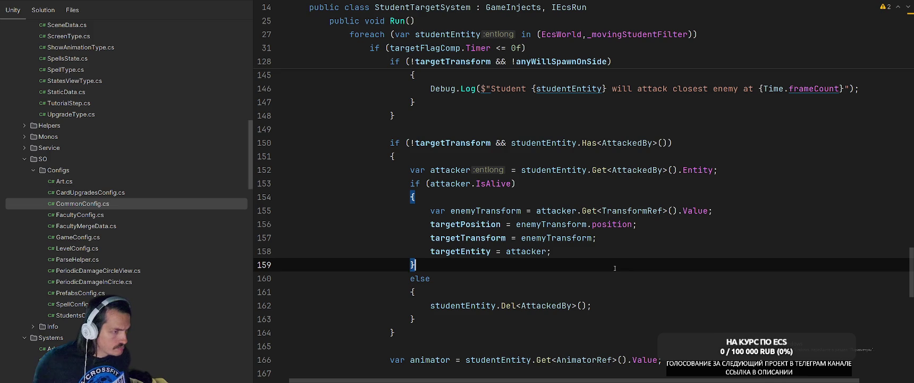
scroll(631, 272, "down", 1)
scroll(631, 272, "down", 10)
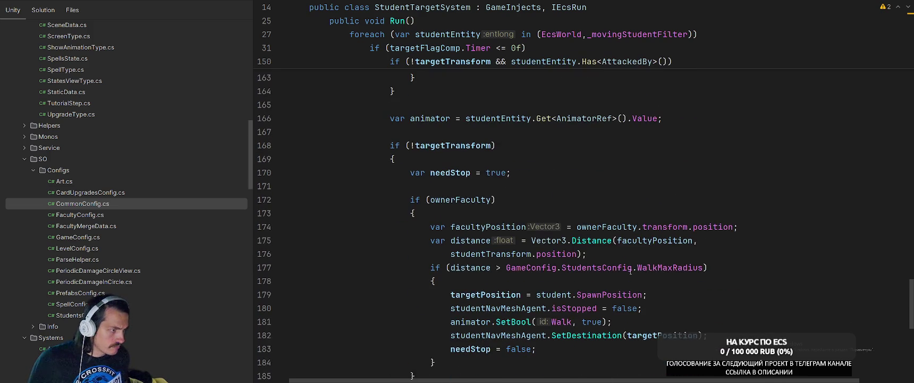
scroll(634, 273, "down", 3)
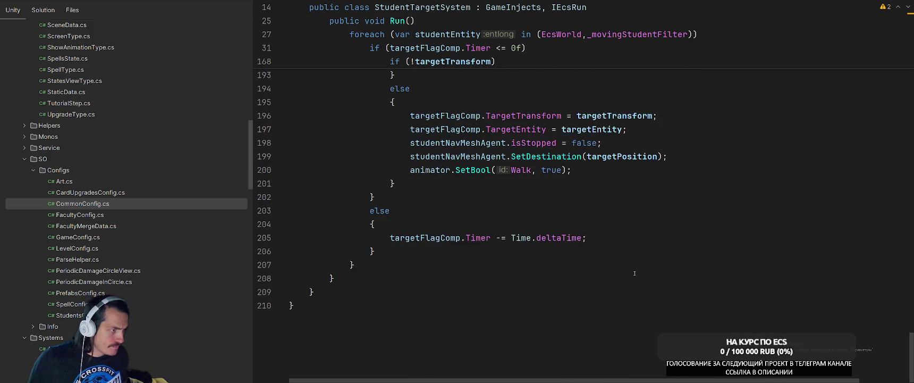
scroll(635, 273, "up", 12)
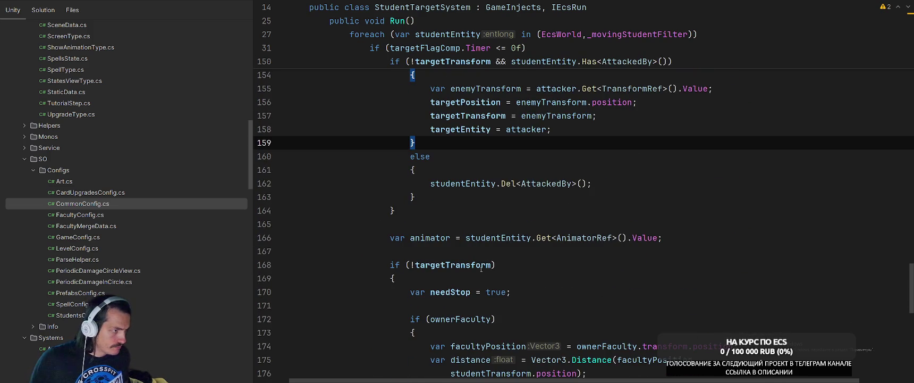
left_click(452, 265)
scroll(579, 277, "up", 4)
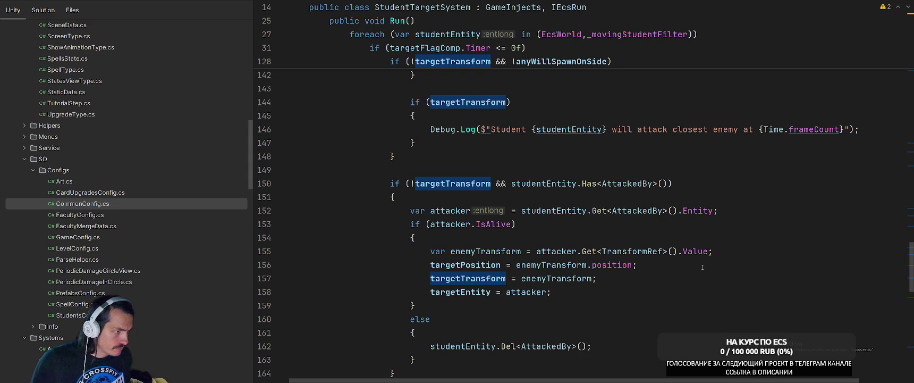
scroll(701, 267, "down", 6)
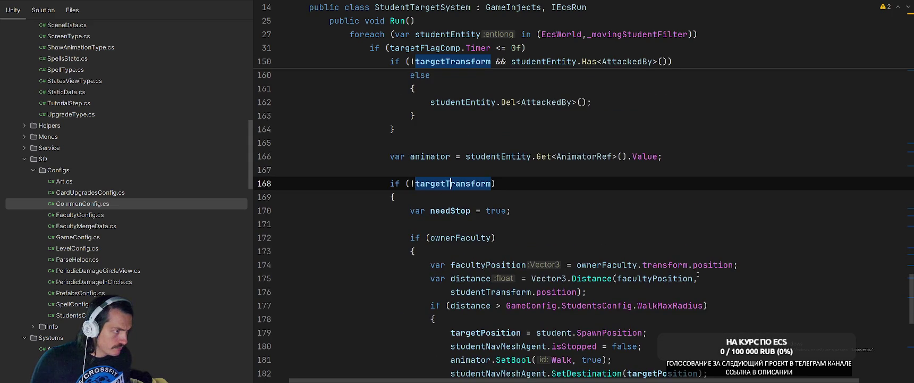
scroll(699, 272, "down", 6)
scroll(698, 276, "down", 2)
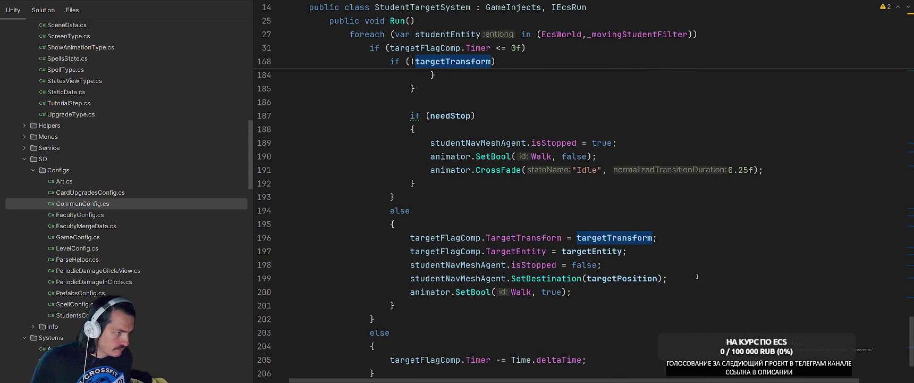
scroll(697, 276, "up", 10)
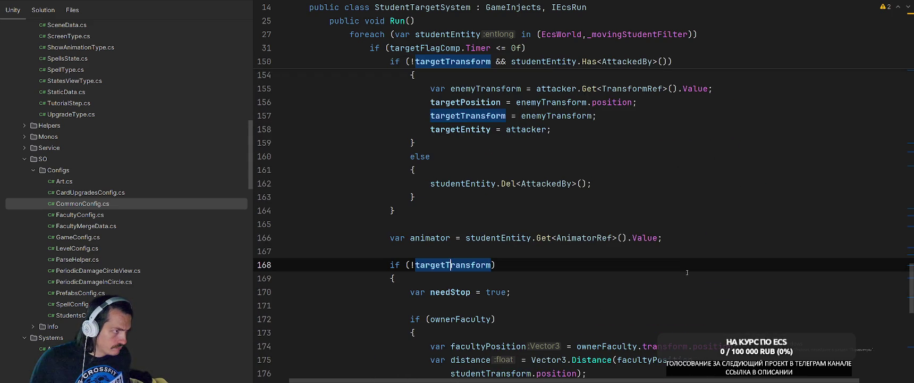
scroll(684, 271, "up", 3)
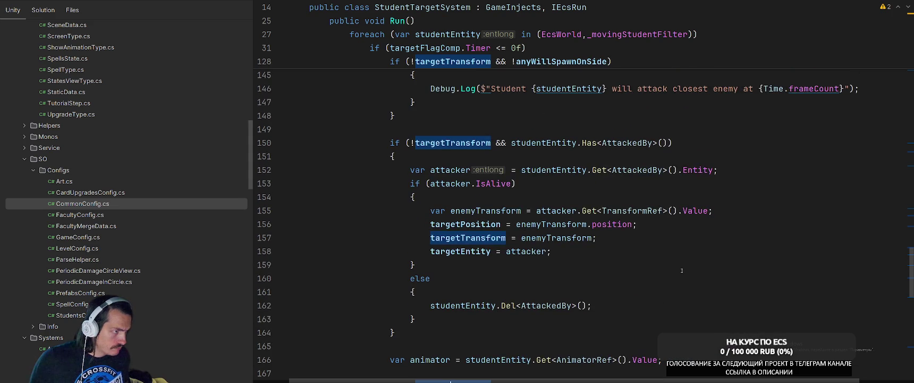
left_click(452, 251)
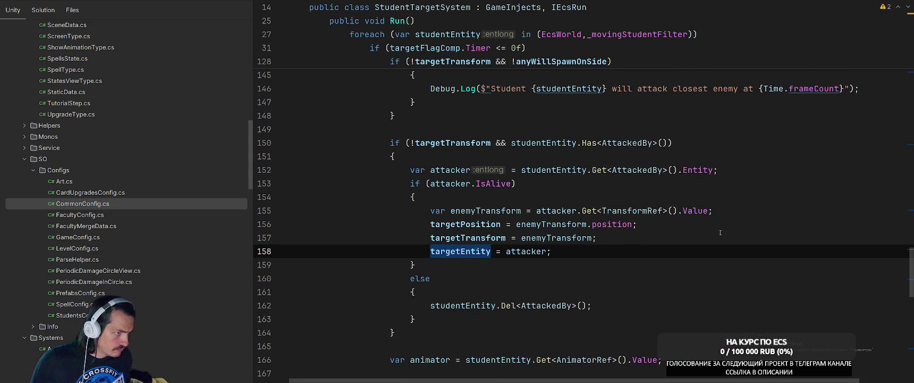
scroll(720, 234, "down", 10)
key("ctrl+alt+Page_Up")
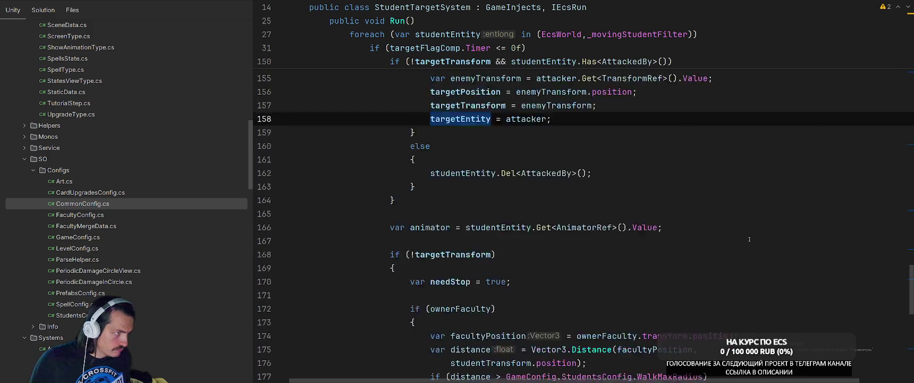
key("Up")
key("Up")
scroll(705, 268, "down", 5)
scroll(706, 268, "down", 4)
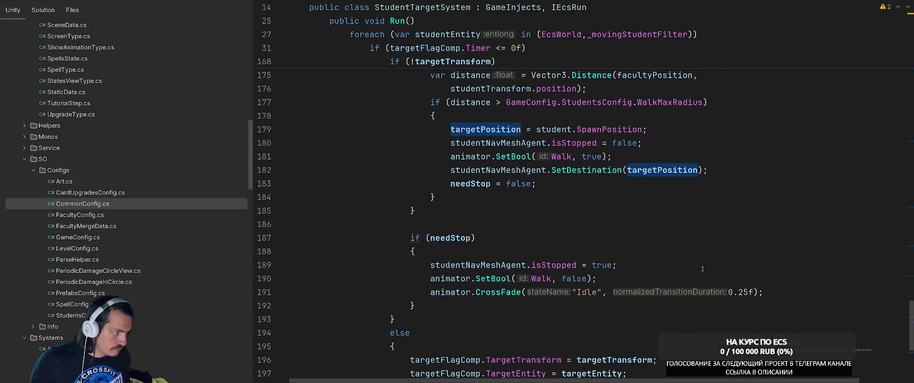
scroll(706, 267, "up", 3)
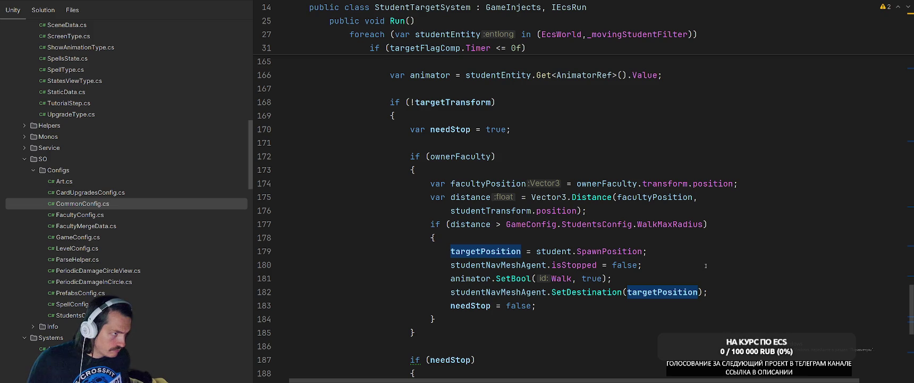
scroll(706, 265, "down", 6)
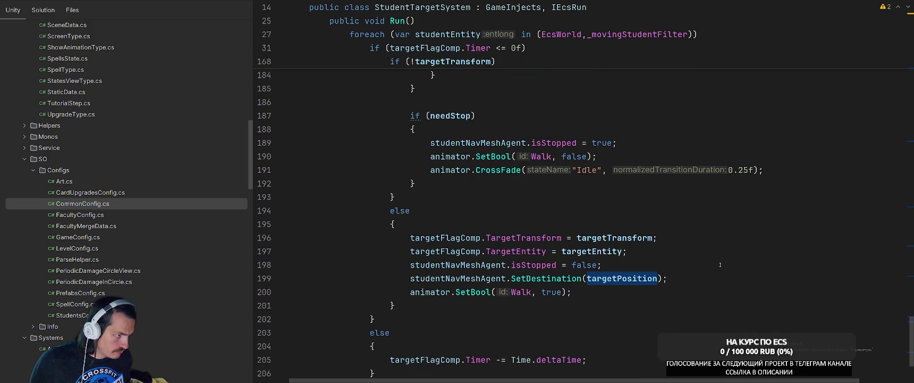
key("ctrl+alt+Page_Up")
key("ctrl+alt+Page_Up")
key("ctrl+alt+Page_Up")
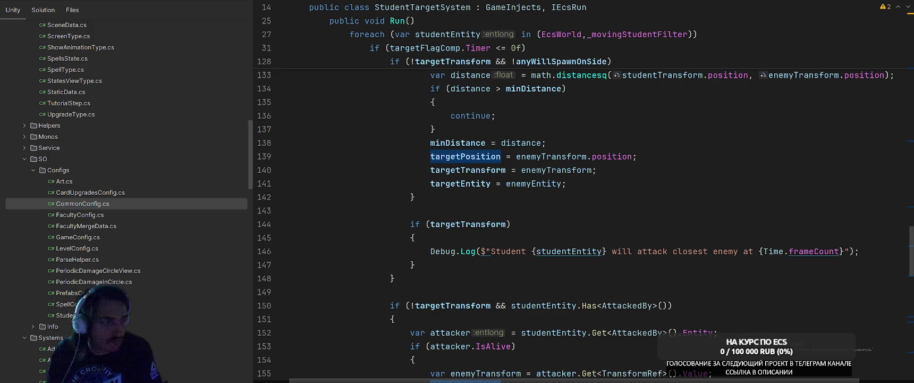
left_click(410, 210)
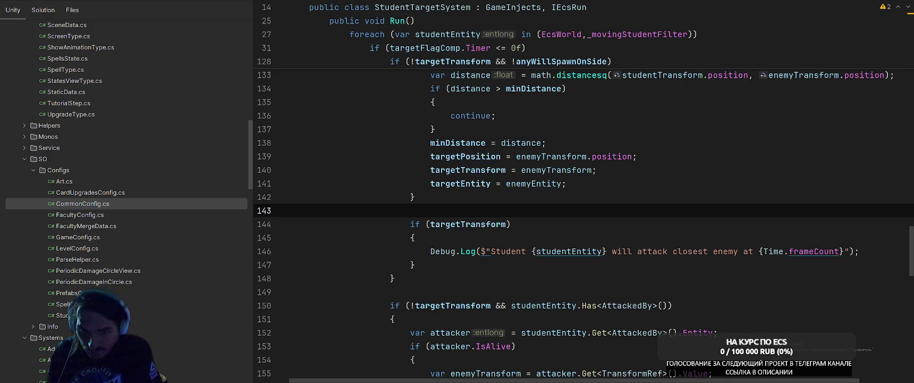